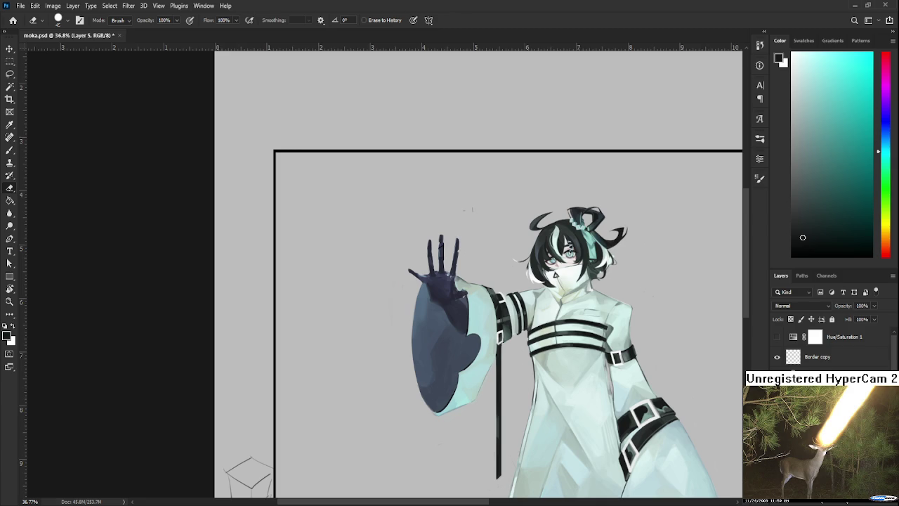
- Zoom in, shrink the eraser to a fine tip, and frame the hand and face
{"action": "scroll", "coordinate": [433, 288], "scroll_direction": "up", "scroll_amount": 5}
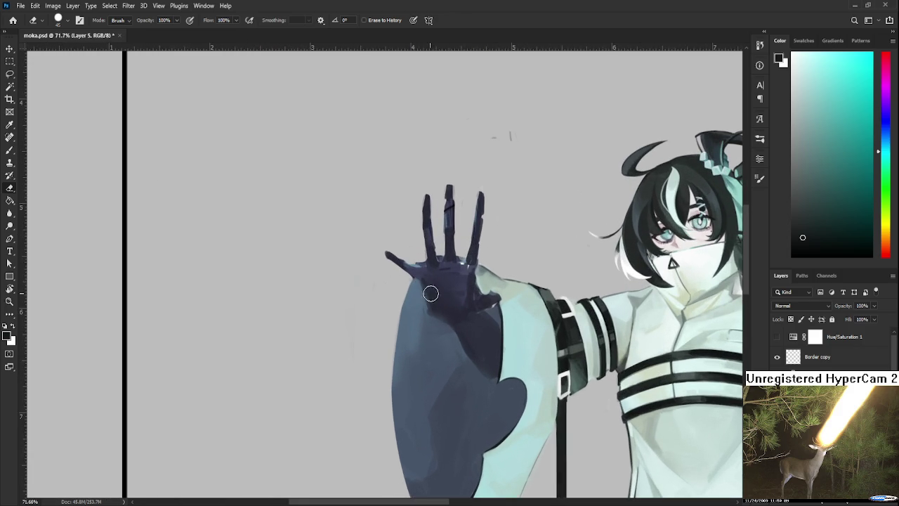
{"action": "key", "text": "bracketleft"}
{"action": "key", "text": "bracketleft"}
{"action": "key", "text": "bracketleft"}
{"action": "left_click_drag", "start_coordinate": [520, 251], "coordinate": [453, 198]}
{"action": "left_click_drag", "start_coordinate": [452, 280], "coordinate": [452, 279]}
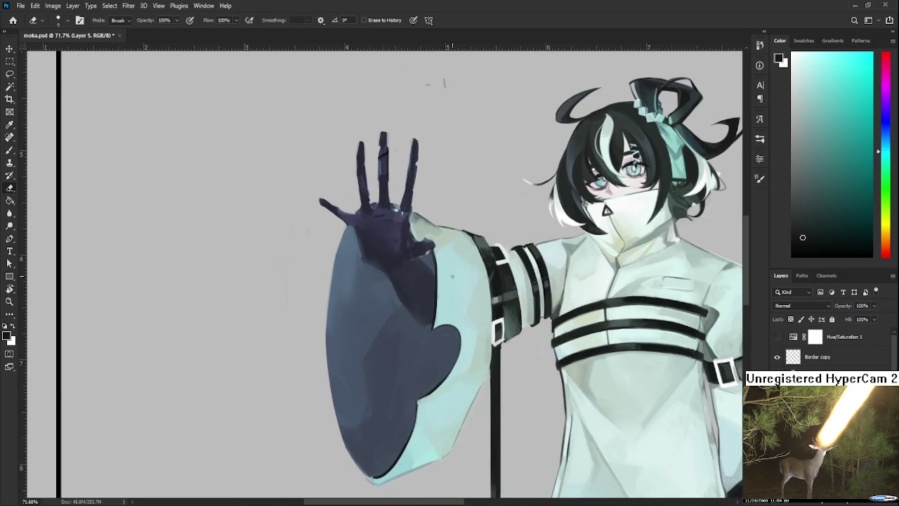
{"action": "scroll", "coordinate": [440, 313], "scroll_direction": "down", "scroll_amount": 2}
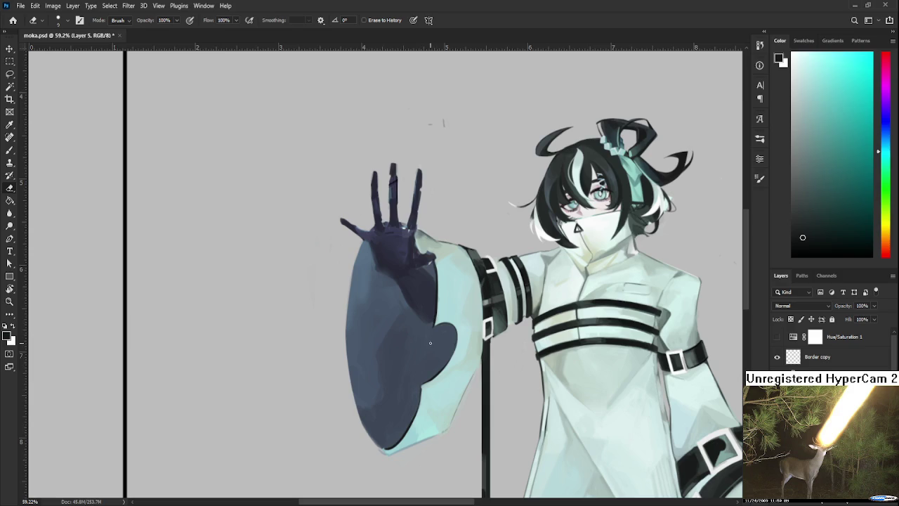
- Paint a dark blue edge along the sleeve bottom with the Brush
{"action": "key", "text": "b"}
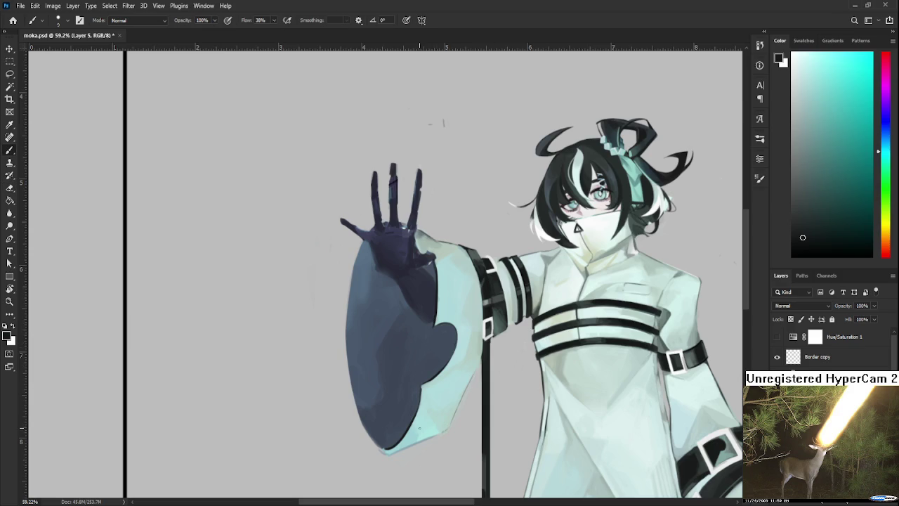
{"action": "left_click", "coordinate": [383, 444], "text": "alt"}
{"action": "left_click_drag", "start_coordinate": [383, 445], "coordinate": [394, 442]}
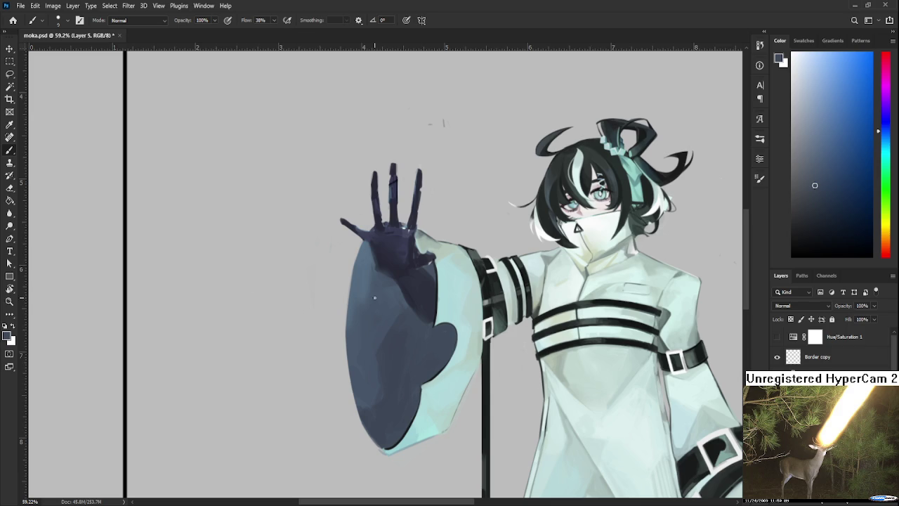
{"action": "scroll", "coordinate": [378, 328], "scroll_direction": "up", "scroll_amount": 2}
{"action": "scroll", "coordinate": [386, 283], "scroll_direction": "up", "scroll_amount": 2}
- Sample several dark tones from the hand and sleeve to paint with
{"action": "left_click", "coordinate": [351, 315], "text": "alt"}
{"action": "left_click", "coordinate": [353, 333], "text": "alt"}
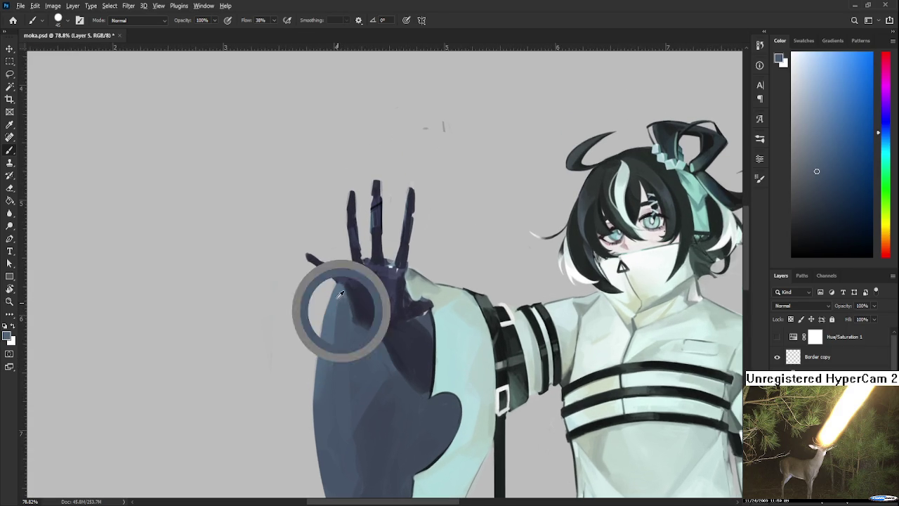
{"action": "left_click", "coordinate": [342, 306], "text": "alt"}
{"action": "left_click", "coordinate": [345, 351], "text": "alt"}
{"action": "left_click", "coordinate": [346, 391], "text": "alt"}
{"action": "left_click", "coordinate": [379, 392], "text": "alt"}
{"action": "left_click", "coordinate": [377, 365], "text": "alt"}
{"action": "left_click", "coordinate": [378, 365], "text": "alt"}
{"action": "scroll", "coordinate": [377, 365], "scroll_direction": "down", "scroll_amount": 3}
- Dab shading onto the sleeve, picking up tones from its lower part
{"action": "left_click", "coordinate": [376, 330], "text": "alt"}
{"action": "left_click", "coordinate": [359, 350], "text": "alt"}
{"action": "left_click", "coordinate": [344, 371], "text": "alt"}
{"action": "left_click", "coordinate": [373, 415], "text": "alt"}
{"action": "left_click", "coordinate": [341, 449], "text": "alt"}
{"action": "left_click", "coordinate": [336, 430], "text": "alt"}
{"action": "left_click", "coordinate": [345, 447], "text": "alt"}
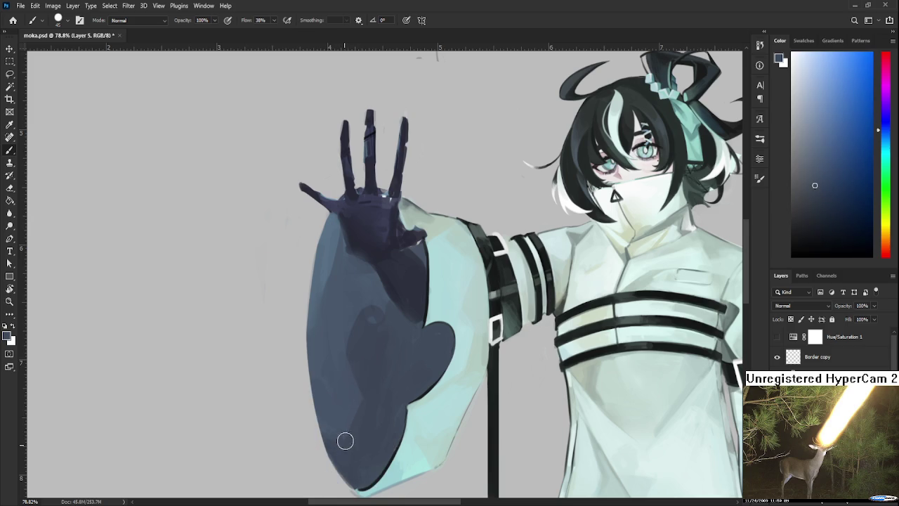
{"action": "left_click_drag", "start_coordinate": [373, 387], "coordinate": [366, 421]}
{"action": "left_click", "coordinate": [366, 401], "text": "alt"}
- Sample colours across the lower sleeve for further shading
{"action": "left_click", "coordinate": [365, 346], "text": "alt"}
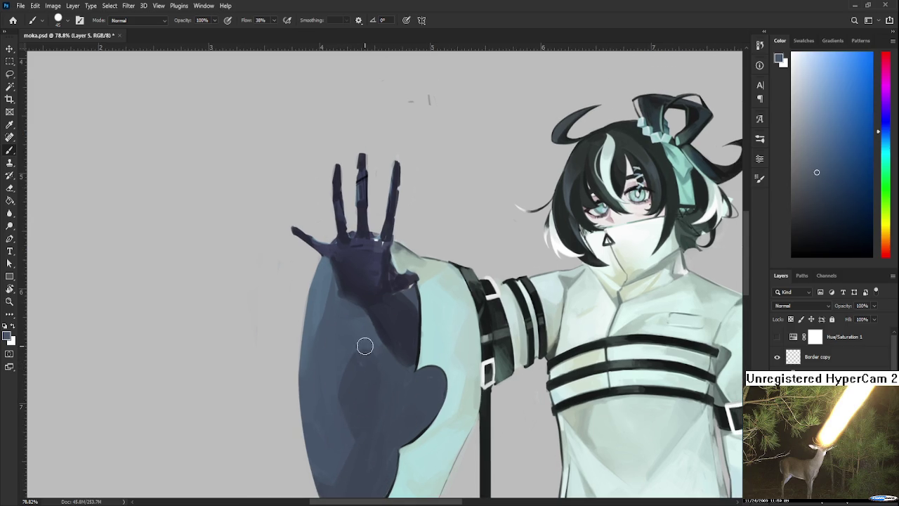
{"action": "left_click", "coordinate": [364, 363], "text": "alt"}
{"action": "left_click", "coordinate": [363, 348], "text": "alt"}
{"action": "left_click", "coordinate": [371, 360], "text": "alt"}
{"action": "left_click", "coordinate": [351, 388], "text": "alt"}
{"action": "left_click", "coordinate": [377, 349], "text": "alt"}
{"action": "left_click", "coordinate": [359, 378], "text": "alt"}
- Blend the sleeve shading with tones sampled from the sleeve
{"action": "left_click_drag", "start_coordinate": [379, 338], "coordinate": [368, 364]}
{"action": "left_click", "coordinate": [357, 375], "text": "alt"}
{"action": "left_click", "coordinate": [354, 381], "text": "alt"}
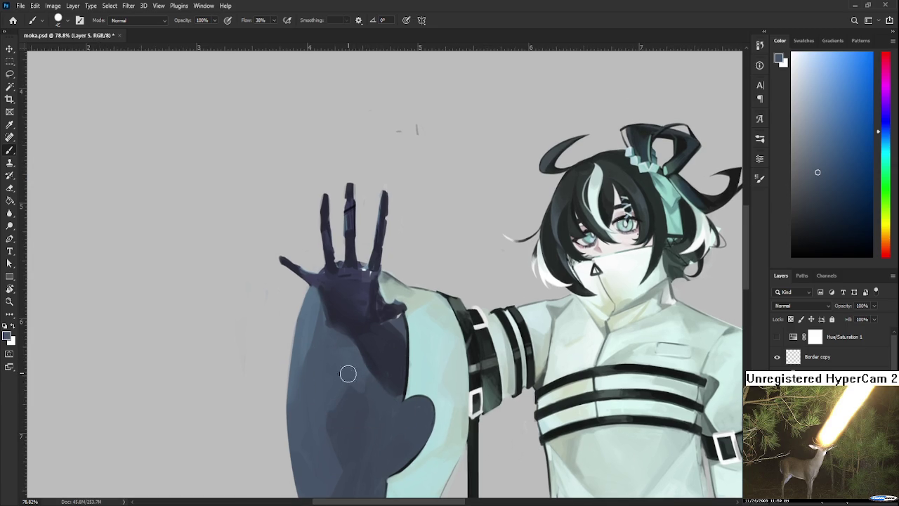
{"action": "left_click", "coordinate": [335, 418], "text": "alt"}
{"action": "left_click", "coordinate": [357, 380], "text": "alt"}
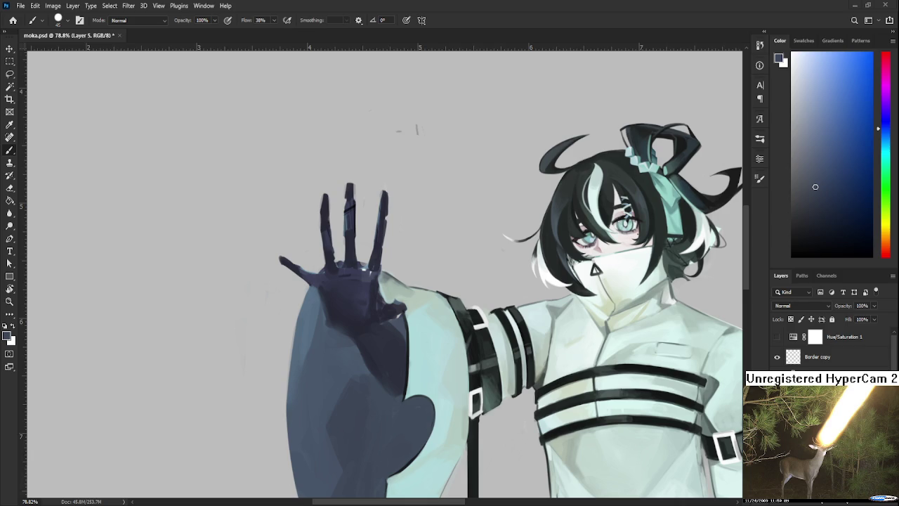
- Zoom in, shrink the brush to a fine size, and sample dark blue-grey glove tones
{"action": "scroll", "coordinate": [401, 345], "scroll_direction": "down", "scroll_amount": 1}
{"action": "scroll", "coordinate": [401, 345], "scroll_direction": "up", "scroll_amount": 1}
{"action": "scroll", "coordinate": [401, 345], "scroll_direction": "up", "scroll_amount": 2}
{"action": "scroll", "coordinate": [401, 345], "scroll_direction": "up", "scroll_amount": 1}
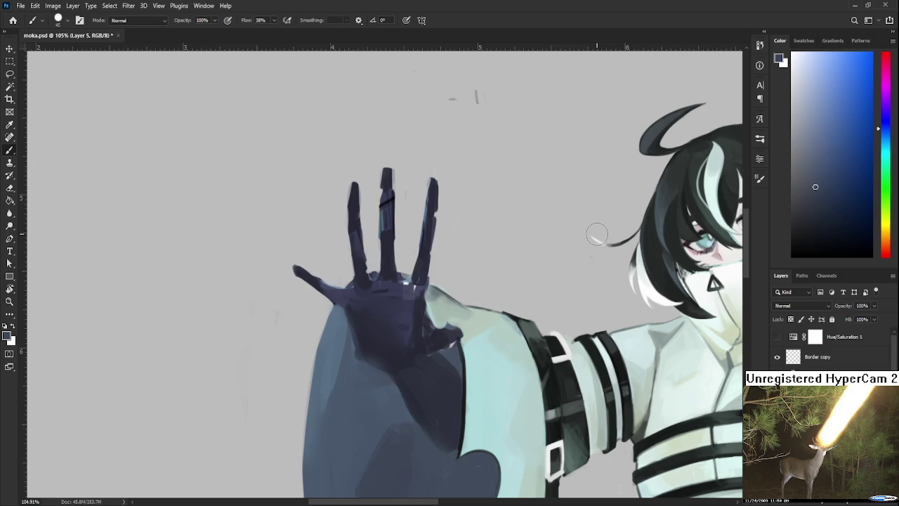
{"action": "left_click", "coordinate": [421, 331], "text": "alt"}
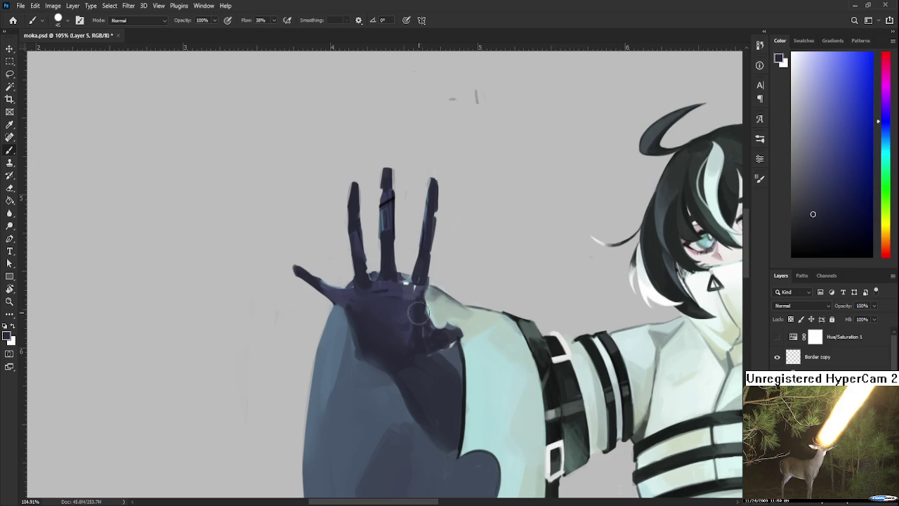
{"action": "key", "text": "bracketleft"}
{"action": "key", "text": "bracketleft"}
{"action": "key", "text": "bracketleft"}
{"action": "left_click", "coordinate": [427, 305], "text": "alt"}
- Frame the middle fingertip and choose a darker paint colour
{"action": "mouse_move", "coordinate": [461, 257]}
{"action": "left_mouse_down"}
{"action": "mouse_move", "coordinate": [381, 331]}
{"action": "mouse_move", "coordinate": [355, 340]}
{"action": "left_mouse_up"}
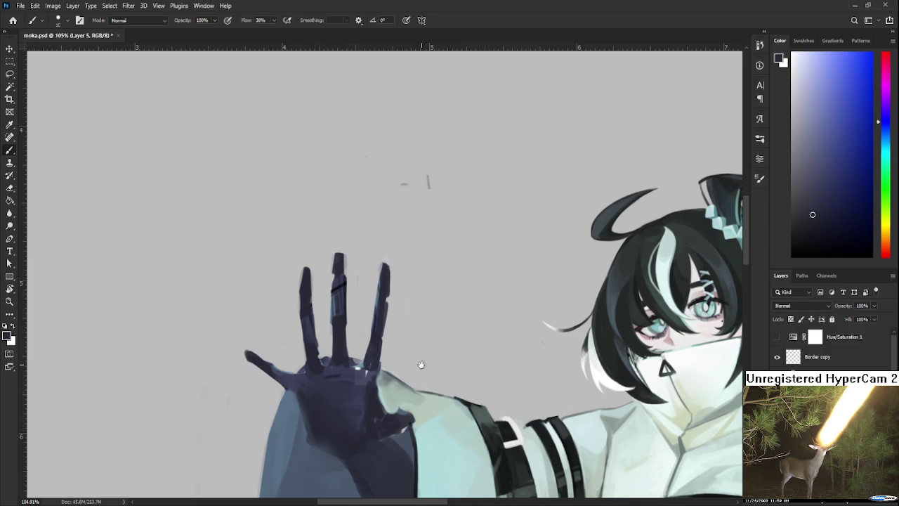
{"action": "left_click_drag", "start_coordinate": [422, 357], "coordinate": [458, 347]}
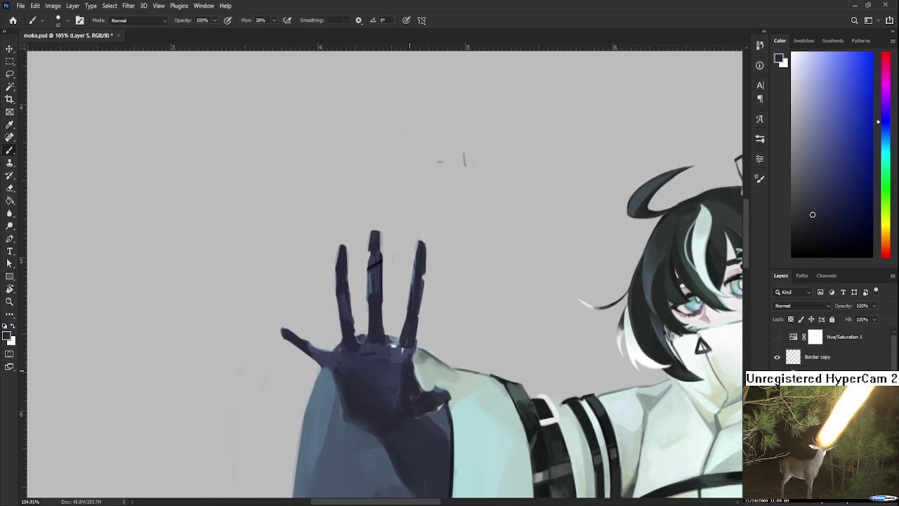
{"action": "left_click", "coordinate": [827, 231]}
{"action": "mouse_move", "coordinate": [375, 240]}
{"action": "left_mouse_down"}
{"action": "mouse_move", "coordinate": [379, 292]}
{"action": "mouse_move", "coordinate": [389, 287]}
{"action": "mouse_move", "coordinate": [379, 260]}
{"action": "left_mouse_up"}
- Erase to slim the middle finger's edges, then repaint its right edge and undo it
{"action": "key", "text": "e"}
{"action": "mouse_move", "coordinate": [377, 291]}
{"action": "left_mouse_down"}
{"action": "mouse_move", "coordinate": [380, 265]}
{"action": "mouse_move", "coordinate": [394, 275]}
{"action": "mouse_move", "coordinate": [391, 324]}
{"action": "left_mouse_up"}
{"action": "left_click_drag", "start_coordinate": [375, 292], "coordinate": [378, 367]}
{"action": "key", "text": "b"}
{"action": "mouse_move", "coordinate": [391, 325]}
{"action": "left_mouse_down"}
{"action": "mouse_move", "coordinate": [392, 375]}
{"action": "mouse_move", "coordinate": [388, 323]}
{"action": "left_mouse_up"}
{"action": "key", "text": "ctrl+z"}
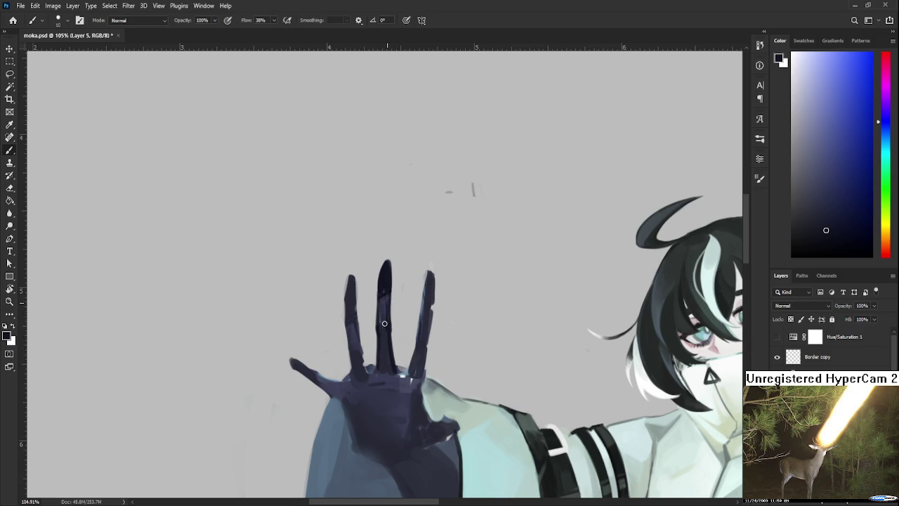
- Sample a range of tones from the middle finger and hand
{"action": "left_click", "coordinate": [385, 330], "text": "alt"}
{"action": "left_click", "coordinate": [388, 299], "text": "alt"}
{"action": "left_click", "coordinate": [392, 298], "text": "alt"}
{"action": "scroll", "coordinate": [393, 299], "scroll_direction": "down", "scroll_amount": 1}
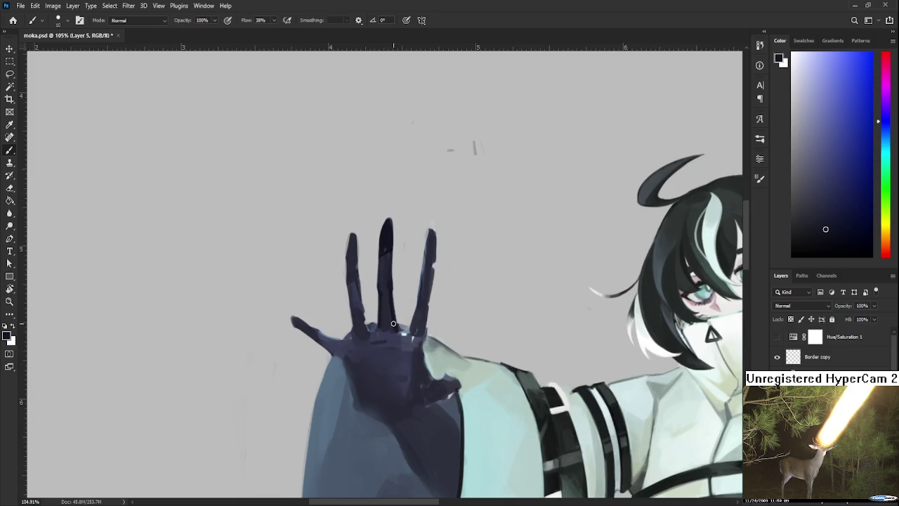
{"action": "left_click", "coordinate": [396, 300], "text": "alt"}
{"action": "left_click", "coordinate": [392, 342], "text": "alt"}
{"action": "left_click", "coordinate": [365, 338], "text": "alt"}
{"action": "left_click", "coordinate": [367, 346], "text": "alt"}
{"action": "left_click", "coordinate": [380, 351], "text": "alt"}
{"action": "left_click", "coordinate": [393, 342], "text": "alt"}
- Pick darker and lighter glove tones to paint the leftmost finger deeper navy
{"action": "left_click", "coordinate": [408, 349], "text": "alt"}
{"action": "left_click", "coordinate": [394, 330], "text": "alt"}
{"action": "left_click", "coordinate": [418, 319], "text": "alt"}
{"action": "left_click", "coordinate": [410, 334], "text": "alt"}
{"action": "left_click", "coordinate": [412, 334], "text": "alt"}
{"action": "left_click", "coordinate": [407, 328], "text": "alt"}
{"action": "left_click", "coordinate": [415, 317], "text": "alt"}
{"action": "left_click", "coordinate": [392, 324], "text": "alt"}
{"action": "left_click", "coordinate": [364, 312], "text": "alt"}
{"action": "scroll", "coordinate": [363, 290], "scroll_direction": "up", "scroll_amount": 2}
{"action": "left_click", "coordinate": [386, 303], "text": "alt"}
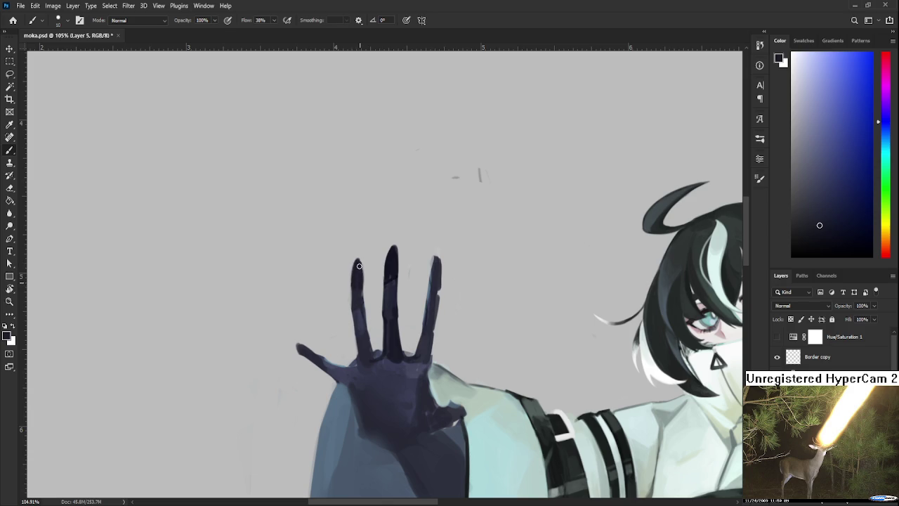
- Alternate Eraser and Brush to trim the leftmost finger's edges
{"action": "key", "text": "e"}
{"action": "key", "text": "b"}
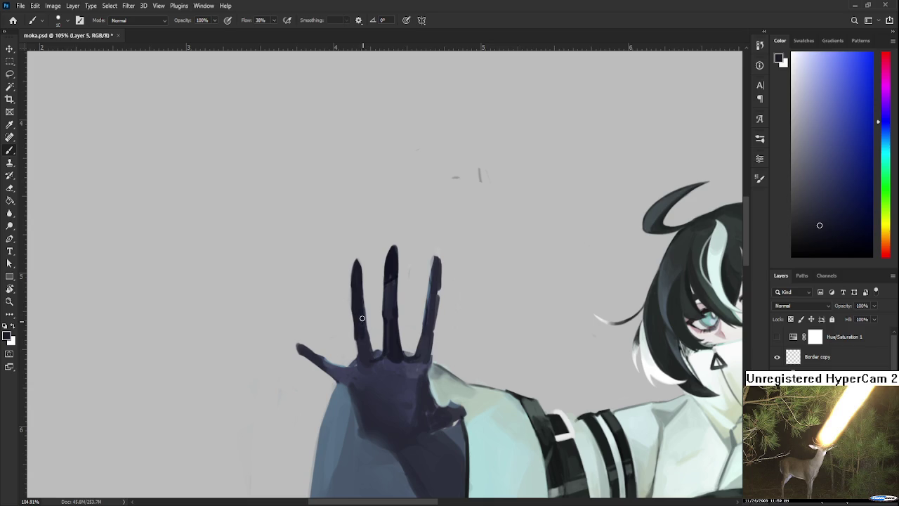
{"action": "key", "text": "e"}
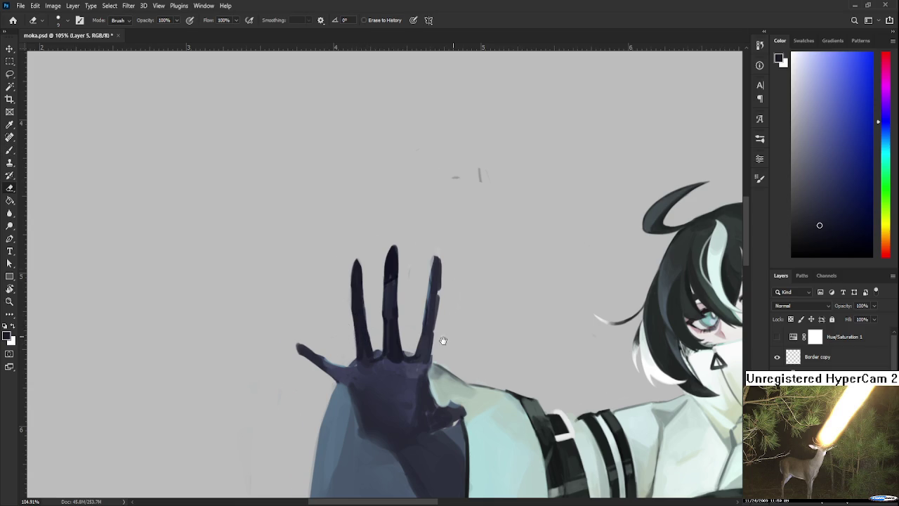
- Paint the rightmost finger's edge and lower part a darker navy
{"action": "left_click_drag", "start_coordinate": [448, 340], "coordinate": [432, 326]}
{"action": "key", "text": "b"}
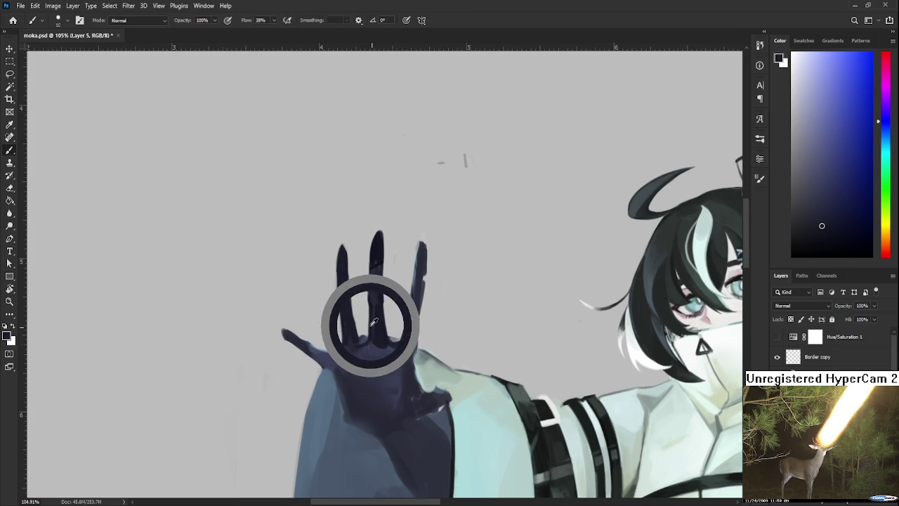
{"action": "mouse_move", "coordinate": [410, 313]}
{"action": "left_mouse_down"}
{"action": "mouse_move", "coordinate": [413, 342]}
{"action": "mouse_move", "coordinate": [414, 318]}
{"action": "left_mouse_up"}
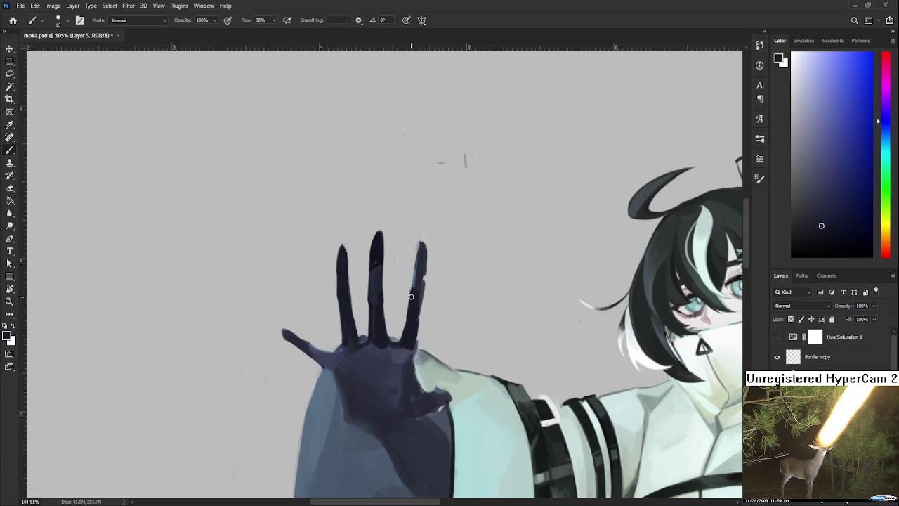
{"action": "key", "text": "e"}
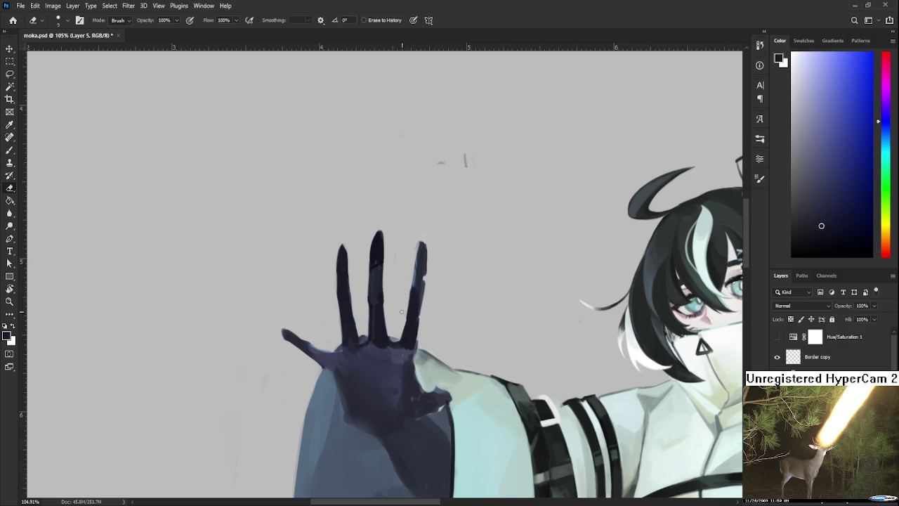
{"action": "key", "text": "b"}
{"action": "mouse_move", "coordinate": [415, 256]}
{"action": "left_mouse_down"}
{"action": "mouse_move", "coordinate": [413, 290]}
{"action": "mouse_move", "coordinate": [422, 259]}
{"action": "mouse_move", "coordinate": [420, 277]}
{"action": "mouse_move", "coordinate": [425, 267]}
{"action": "left_mouse_up"}
- Erase to round the rightmost fingertip and trim its right edge
{"action": "key", "text": "e"}
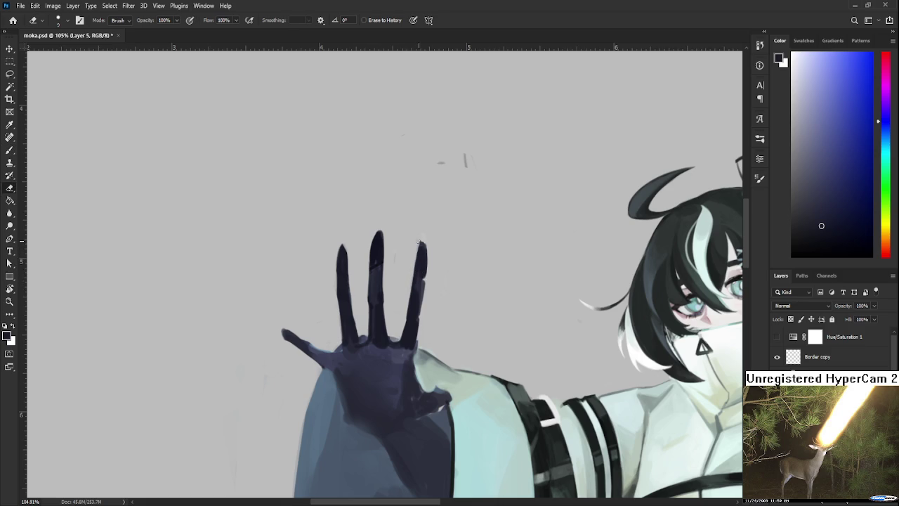
{"action": "left_click_drag", "start_coordinate": [420, 241], "coordinate": [427, 245]}
{"action": "key", "text": "b"}
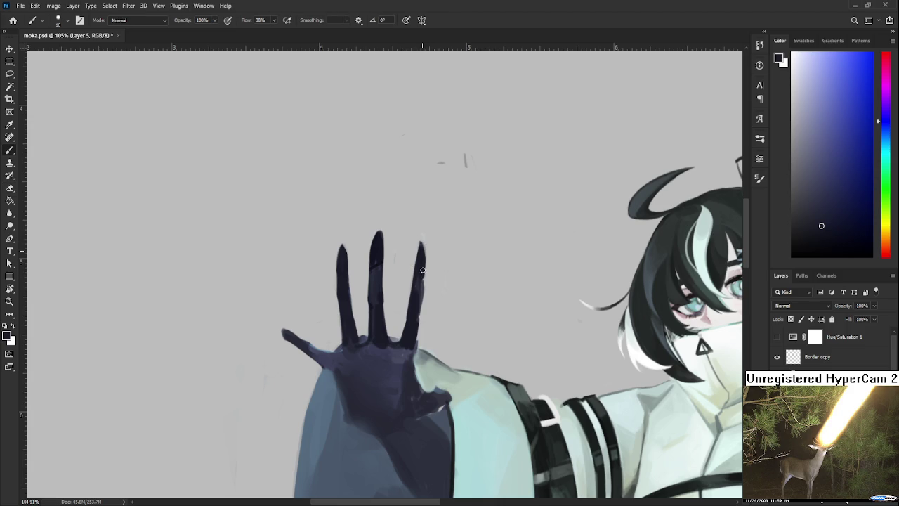
{"action": "key", "text": "e"}
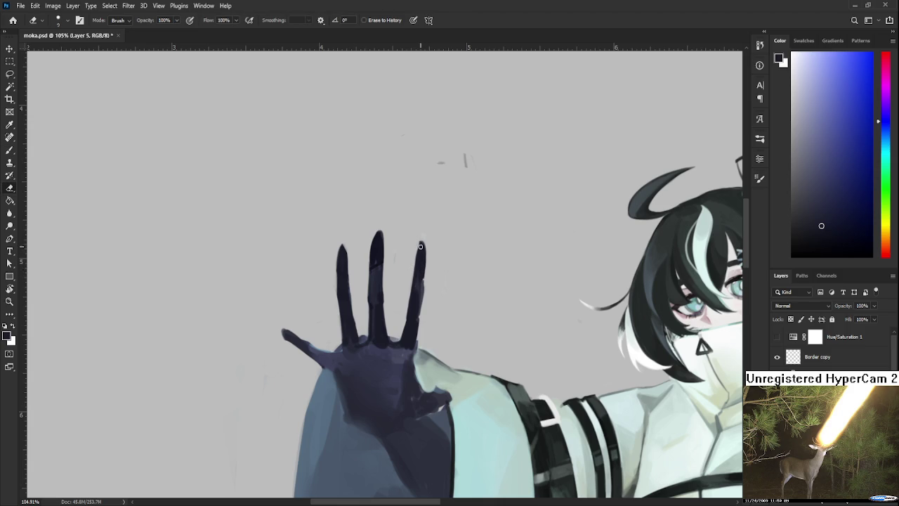
{"action": "left_click_drag", "start_coordinate": [423, 274], "coordinate": [421, 313]}
{"action": "scroll", "coordinate": [442, 326], "scroll_direction": "down", "scroll_amount": 3}
- Recenter the view on the hand and lasso-select the three raised fingers
{"action": "scroll", "coordinate": [435, 330], "scroll_direction": "down", "scroll_amount": 1}
{"action": "scroll", "coordinate": [432, 335], "scroll_direction": "up", "scroll_amount": 1}
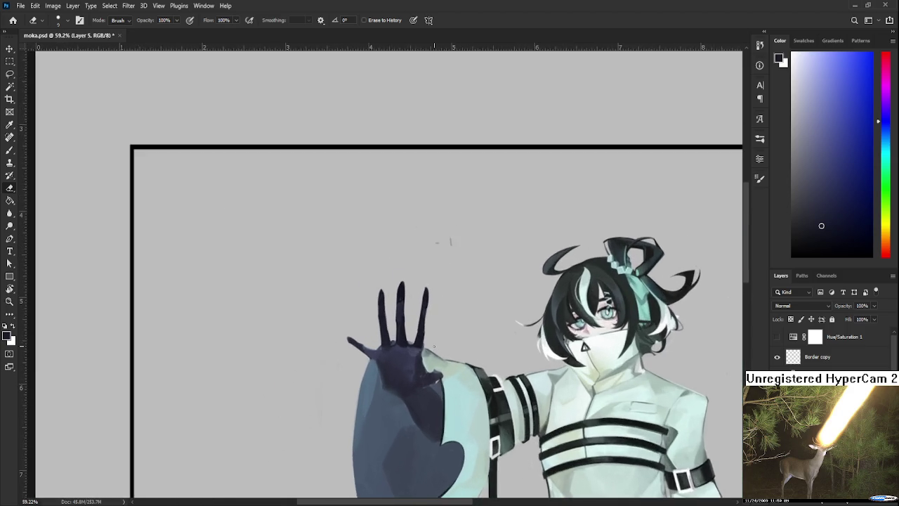
{"action": "scroll", "coordinate": [431, 336], "scroll_direction": "down", "scroll_amount": 2}
{"action": "scroll", "coordinate": [430, 335], "scroll_direction": "up", "scroll_amount": 1}
{"action": "scroll", "coordinate": [428, 334], "scroll_direction": "up", "scroll_amount": 1}
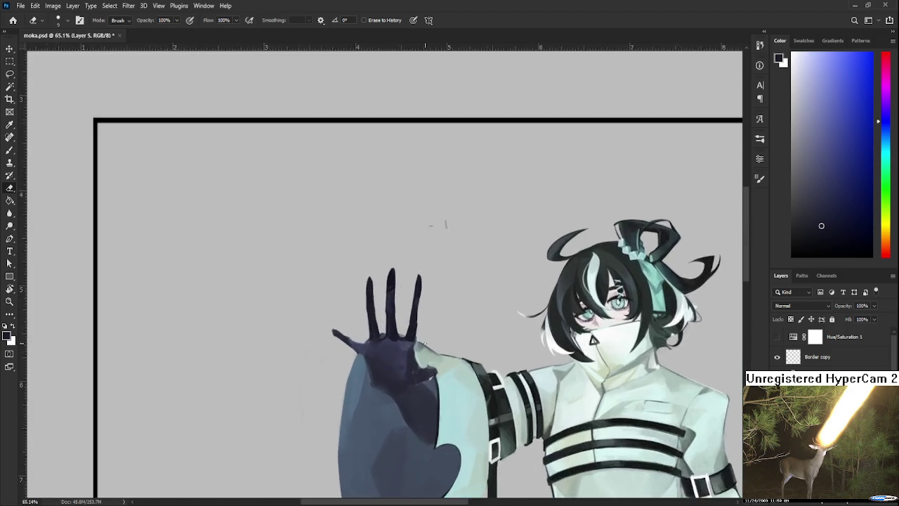
{"action": "scroll", "coordinate": [427, 333], "scroll_direction": "up", "scroll_amount": 1}
{"action": "left_click_drag", "start_coordinate": [427, 332], "coordinate": [478, 359]}
{"action": "key", "text": "l"}
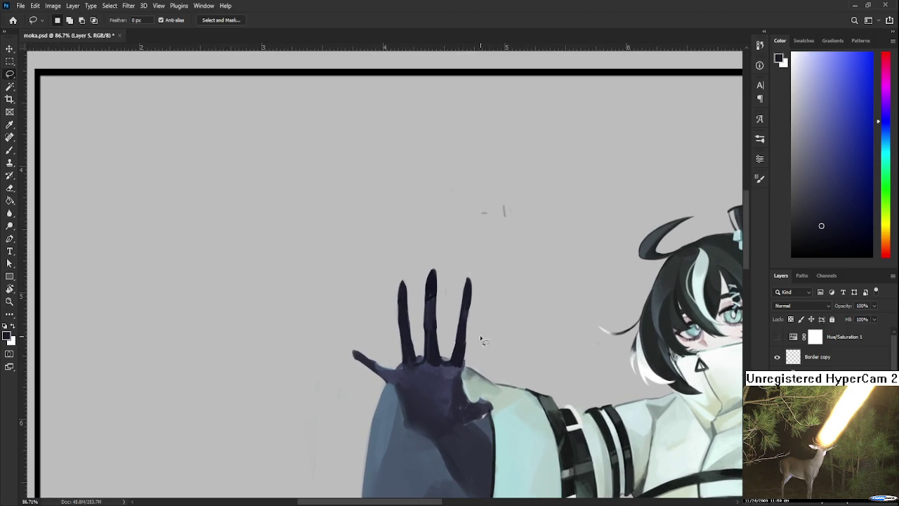
{"action": "mouse_move", "coordinate": [393, 386]}
{"action": "left_mouse_down"}
{"action": "mouse_move", "coordinate": [489, 248]}
{"action": "mouse_move", "coordinate": [397, 381]}
{"action": "left_mouse_up"}
- Free Transform the selected fingers down to about 86% and commit
{"action": "key", "text": "ctrl+t"}
{"action": "left_click_drag", "start_coordinate": [527, 239], "coordinate": [493, 283]}
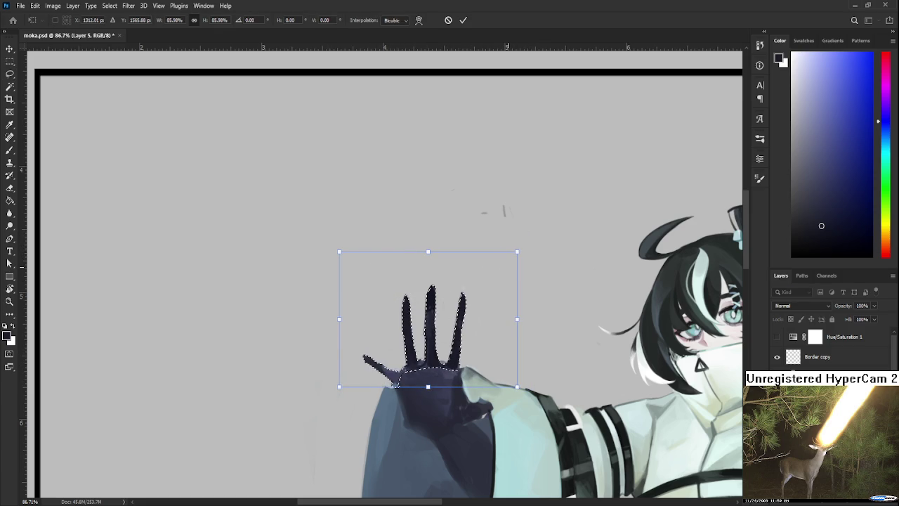
{"action": "scroll", "coordinate": [508, 267], "scroll_direction": "down", "scroll_amount": 2}
{"action": "scroll", "coordinate": [508, 267], "scroll_direction": "down", "scroll_amount": 2}
{"action": "scroll", "coordinate": [509, 273], "scroll_direction": "up", "scroll_amount": 1}
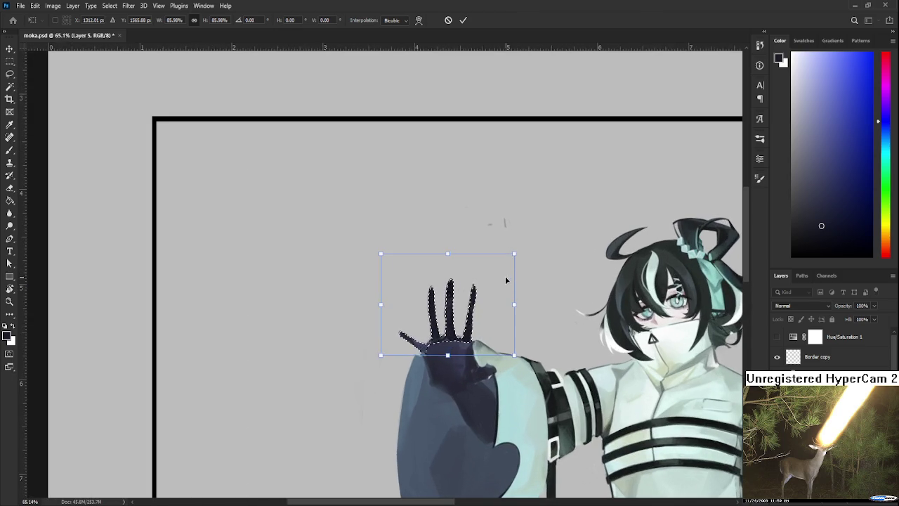
{"action": "key", "text": "Return"}
{"action": "scroll", "coordinate": [484, 302], "scroll_direction": "up", "scroll_amount": 1}
{"action": "scroll", "coordinate": [471, 323], "scroll_direction": "up", "scroll_amount": 1}
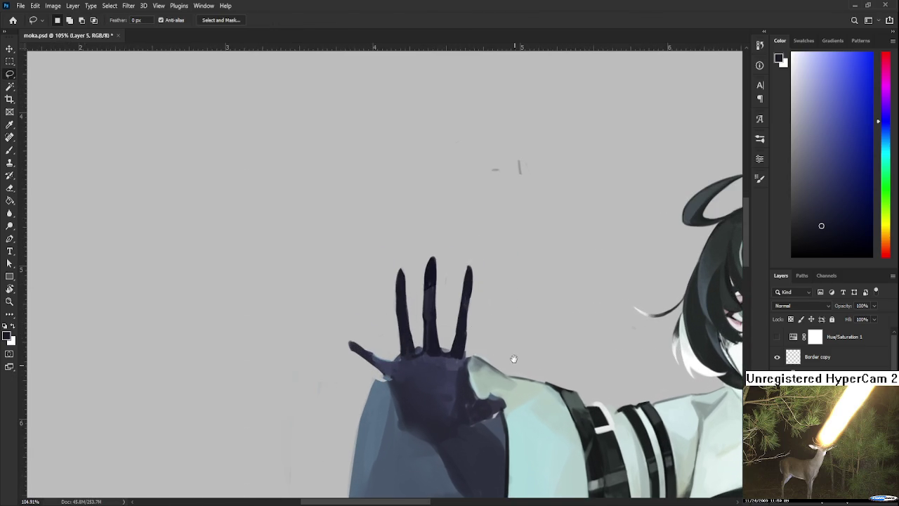
{"action": "left_click_drag", "start_coordinate": [512, 366], "coordinate": [518, 346]}
{"action": "key", "text": "b"}
{"action": "scroll", "coordinate": [389, 345], "scroll_direction": "down", "scroll_amount": 1}
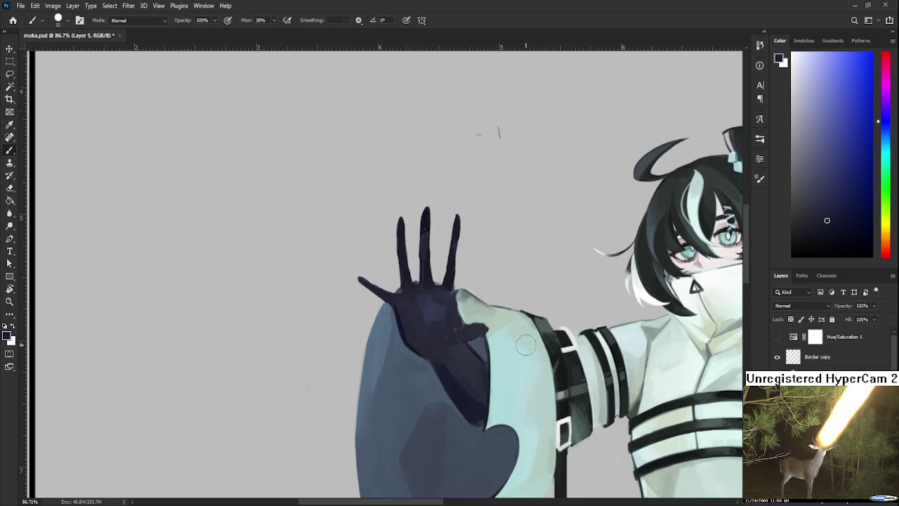
- Fill the gap between the glove's thumb and palm with the sampled dark glove colour
{"action": "scroll", "coordinate": [526, 345], "scroll_direction": "down", "scroll_amount": 2}
{"action": "scroll", "coordinate": [443, 305], "scroll_direction": "up", "scroll_amount": 4}
{"action": "left_click", "coordinate": [428, 342], "text": "alt"}
{"action": "left_click_drag", "start_coordinate": [422, 319], "coordinate": [420, 327]}
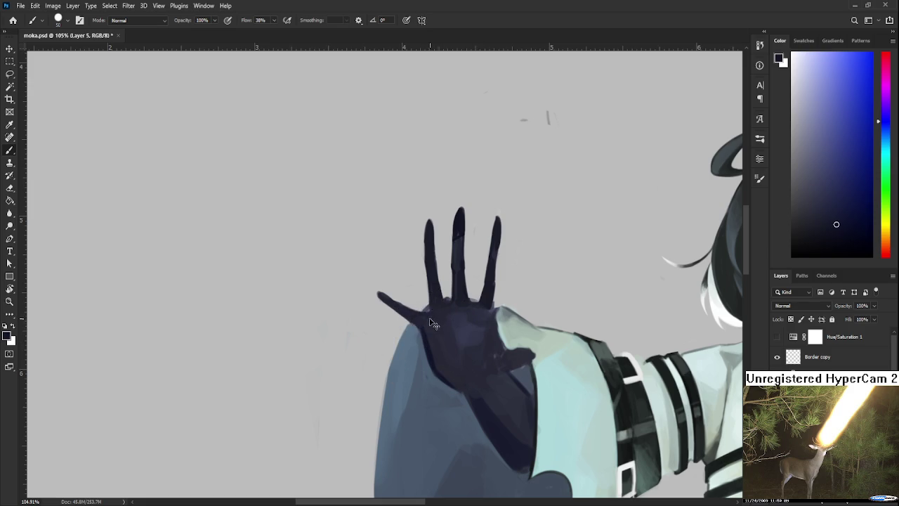
- Darken the left part of the palm with a sampled darker navy shade
{"action": "left_click", "coordinate": [426, 329], "text": "alt"}
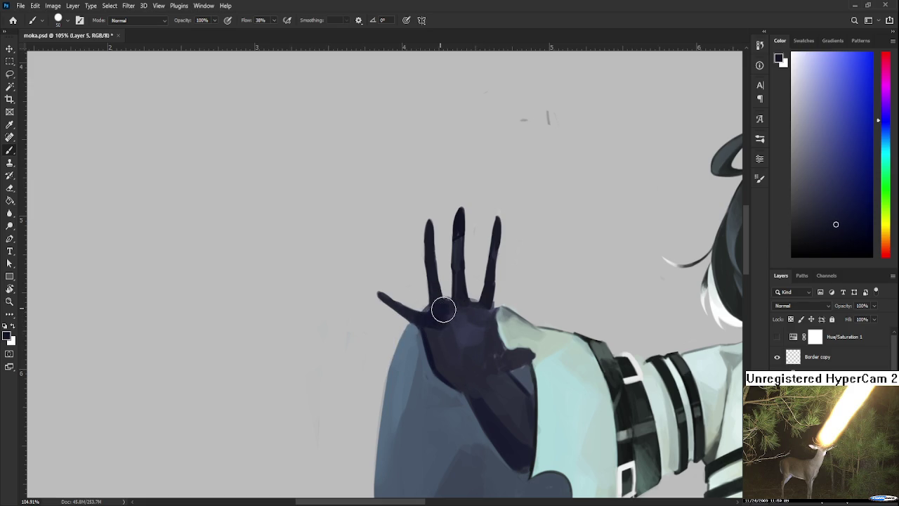
{"action": "left_click", "coordinate": [458, 320], "text": "alt"}
{"action": "left_click", "coordinate": [445, 306], "text": "alt"}
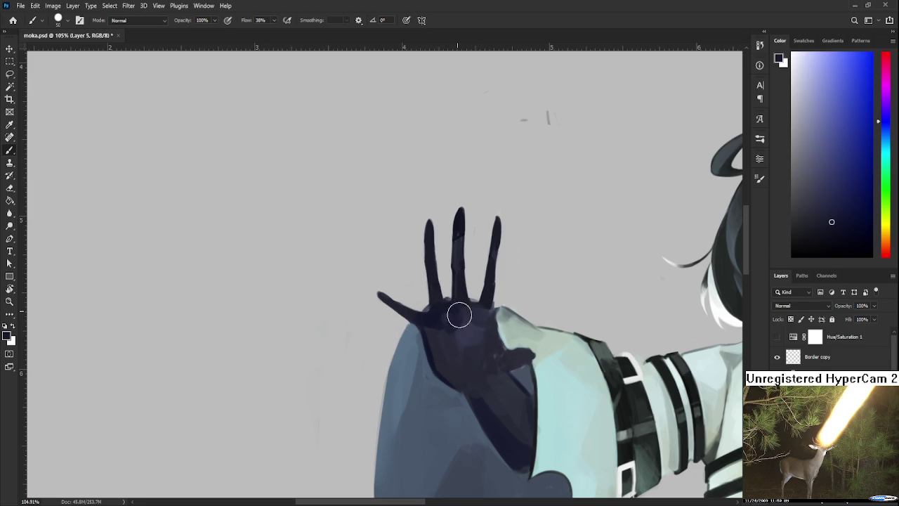
{"action": "left_click", "coordinate": [466, 321], "text": "alt"}
{"action": "left_click", "coordinate": [463, 356], "text": "alt"}
{"action": "left_click", "coordinate": [478, 347], "text": "alt"}
{"action": "left_click", "coordinate": [474, 360], "text": "alt"}
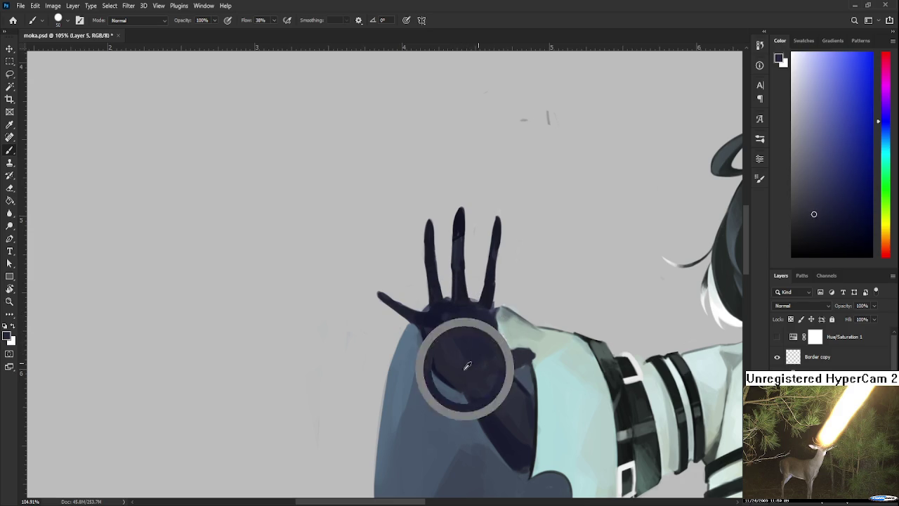
{"action": "left_click", "coordinate": [445, 364], "text": "alt"}
{"action": "left_click", "coordinate": [435, 350], "text": "alt"}
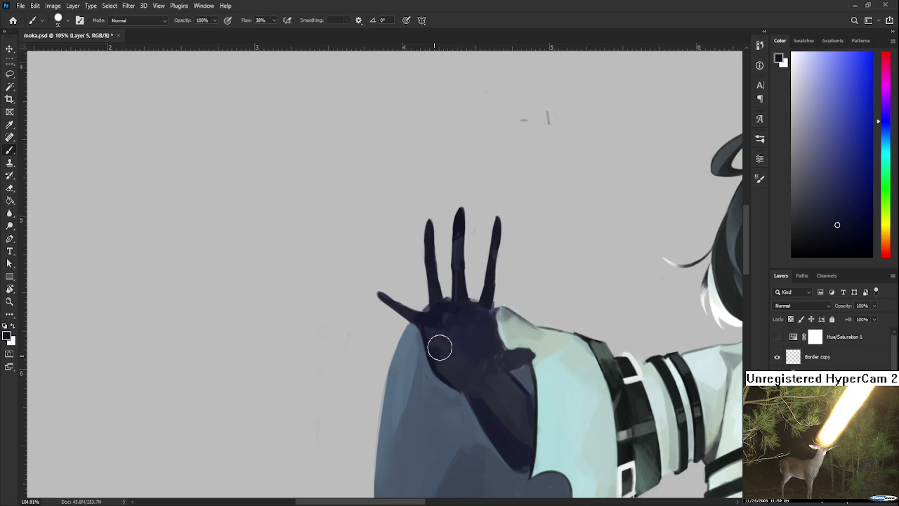
{"action": "left_click_drag", "start_coordinate": [428, 356], "coordinate": [457, 383]}
- Soften the shading on the lower palm using resampled palm tones
{"action": "left_click", "coordinate": [457, 350], "text": "alt"}
{"action": "left_click", "coordinate": [445, 360], "text": "alt"}
{"action": "left_click", "coordinate": [452, 341], "text": "alt"}
{"action": "left_click", "coordinate": [445, 357], "text": "alt"}
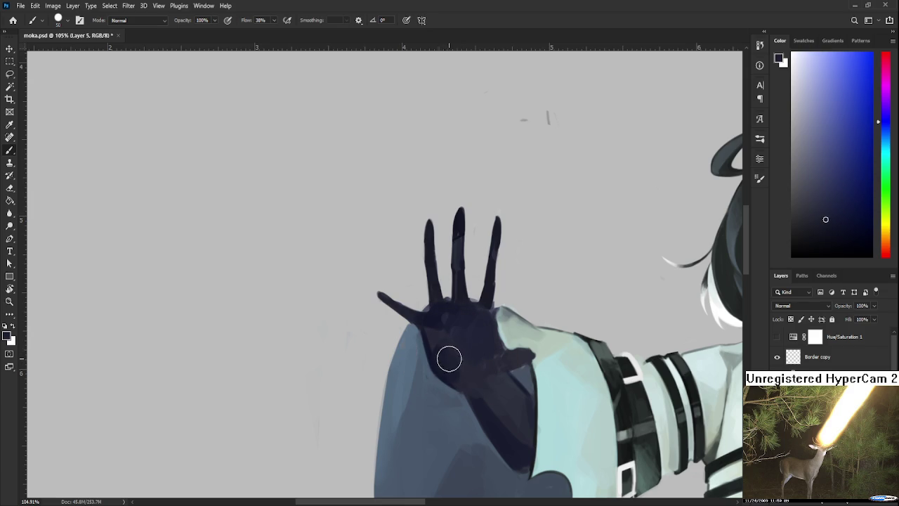
{"action": "left_click", "coordinate": [449, 358], "text": "alt"}
{"action": "left_click", "coordinate": [452, 359], "text": "alt"}
{"action": "left_click", "coordinate": [450, 379], "text": "alt"}
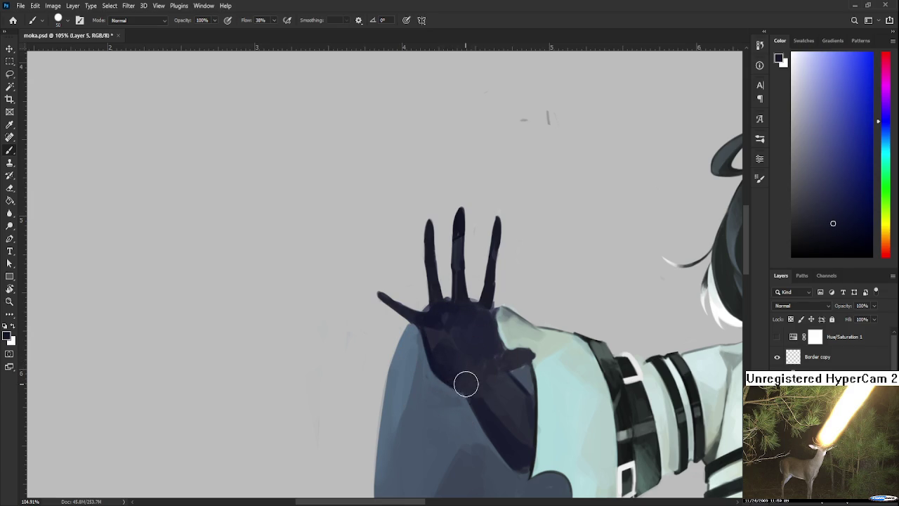
{"action": "left_click_drag", "start_coordinate": [460, 377], "coordinate": [476, 384]}
- Darken the palm beside the thumb with a sampled palm shade
{"action": "left_click", "coordinate": [484, 391], "text": "alt"}
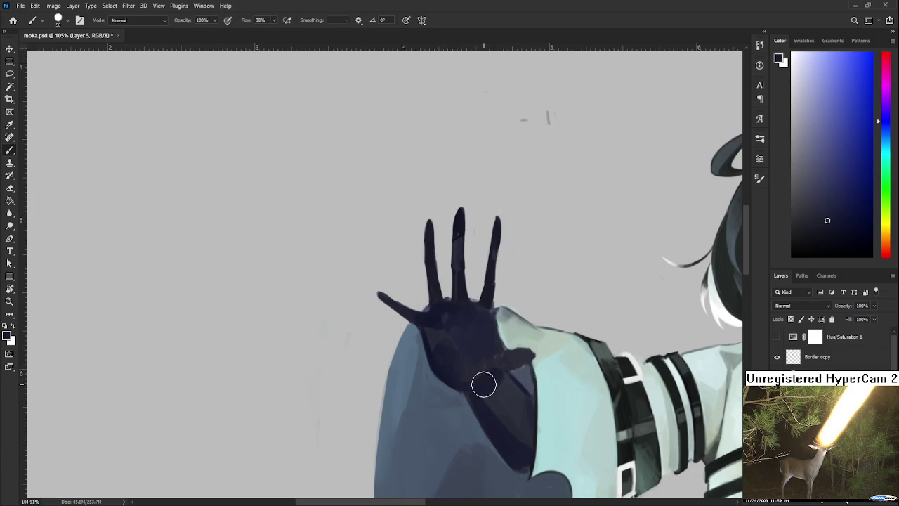
{"action": "left_click", "coordinate": [490, 385], "text": "alt"}
{"action": "left_click_drag", "start_coordinate": [501, 363], "coordinate": [512, 361]}
{"action": "left_click", "coordinate": [492, 360], "text": "alt"}
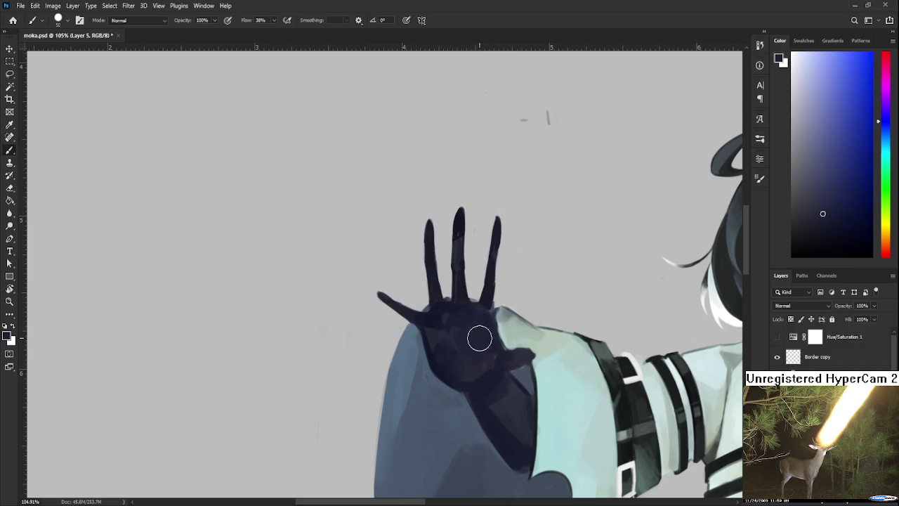
{"action": "left_click", "coordinate": [435, 309], "text": "alt"}
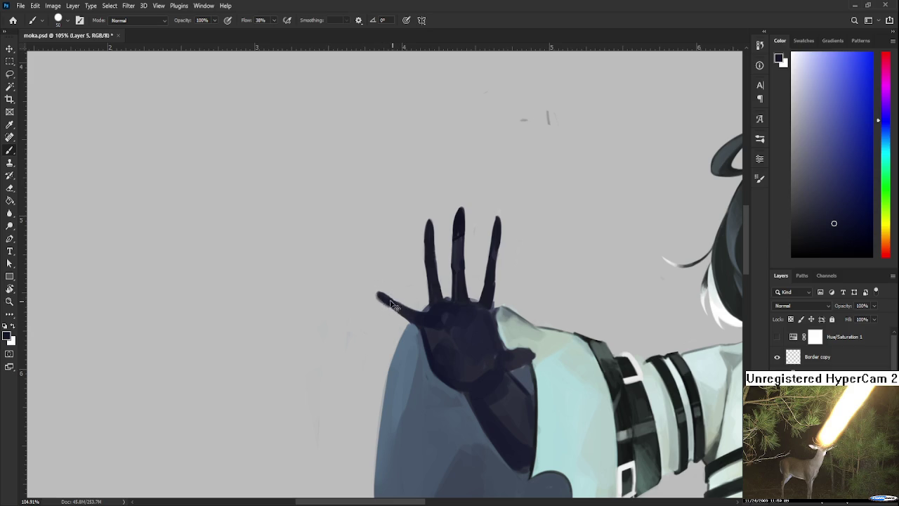
{"action": "left_click_drag", "start_coordinate": [428, 241], "coordinate": [420, 284]}
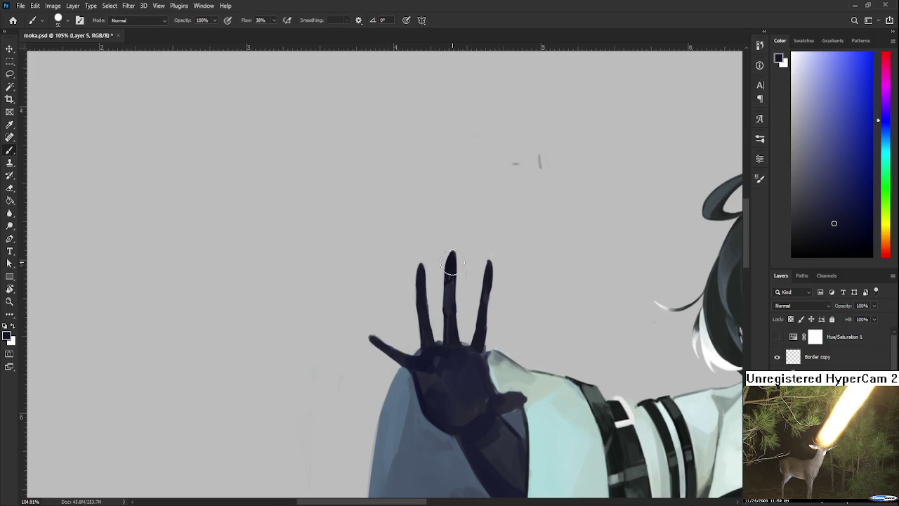
{"action": "left_click_drag", "start_coordinate": [496, 264], "coordinate": [510, 144]}
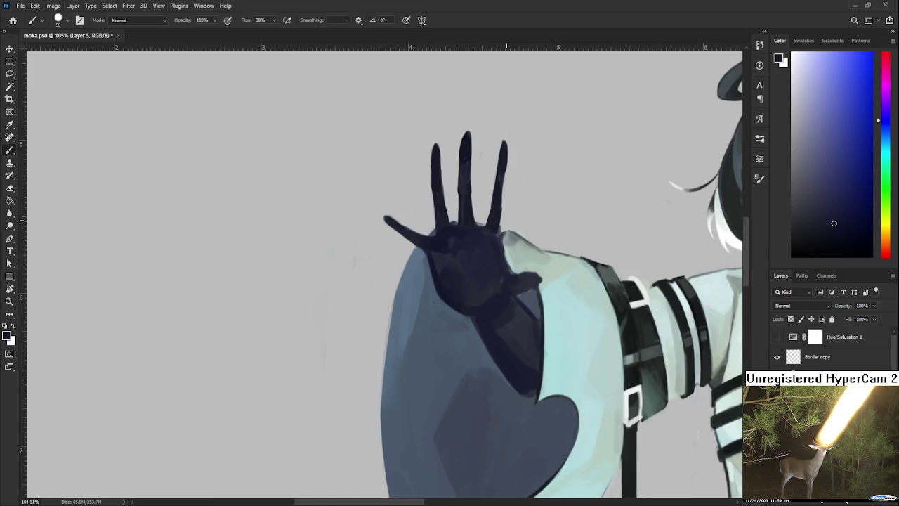
- Zoom around the hand and sample a lighter blue-grey from the glove
{"action": "scroll", "coordinate": [513, 183], "scroll_direction": "down", "scroll_amount": 2}
{"action": "scroll", "coordinate": [517, 224], "scroll_direction": "down", "scroll_amount": 2}
{"action": "scroll", "coordinate": [520, 229], "scroll_direction": "down", "scroll_amount": 2}
{"action": "scroll", "coordinate": [553, 320], "scroll_direction": "down", "scroll_amount": 1}
{"action": "scroll", "coordinate": [516, 310], "scroll_direction": "up", "scroll_amount": 1}
{"action": "scroll", "coordinate": [449, 299], "scroll_direction": "up", "scroll_amount": 1}
{"action": "scroll", "coordinate": [414, 295], "scroll_direction": "up", "scroll_amount": 2}
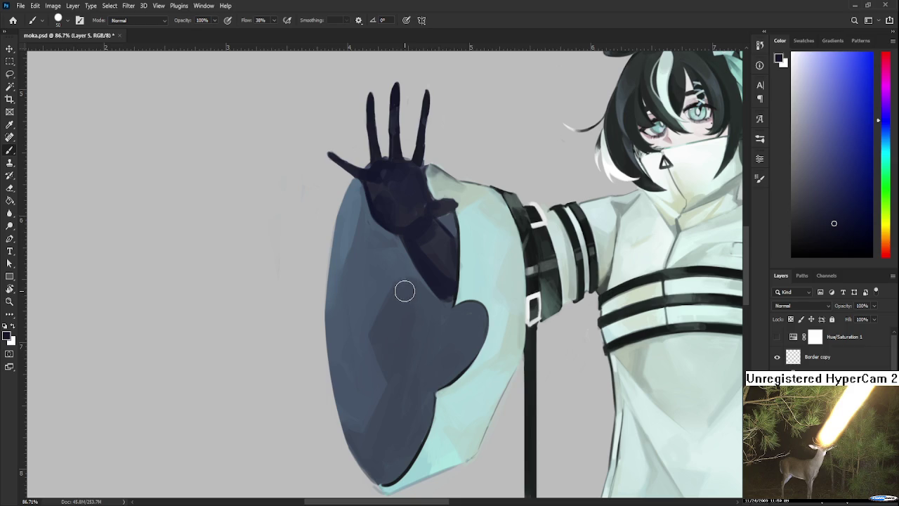
{"action": "left_click_drag", "start_coordinate": [450, 311], "coordinate": [428, 352]}
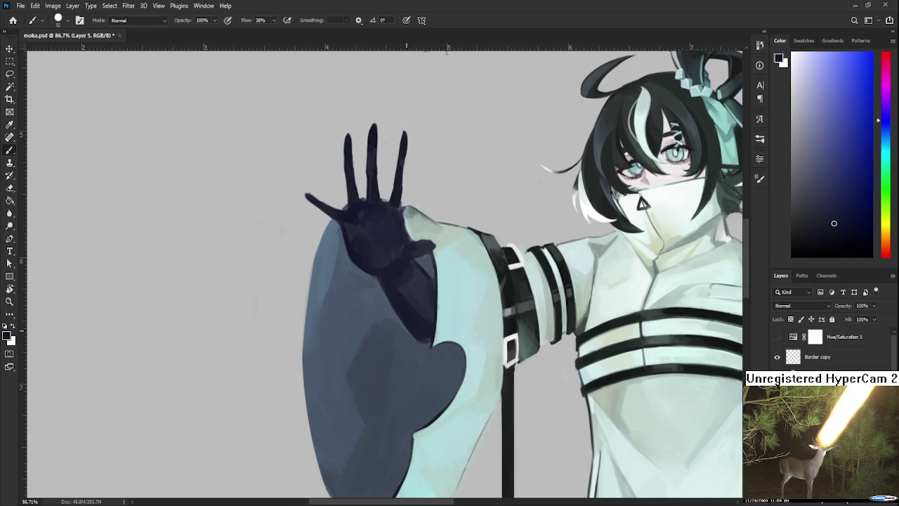
{"action": "left_click", "coordinate": [430, 330], "text": "alt"}
{"action": "left_click_drag", "start_coordinate": [425, 344], "coordinate": [400, 329]}
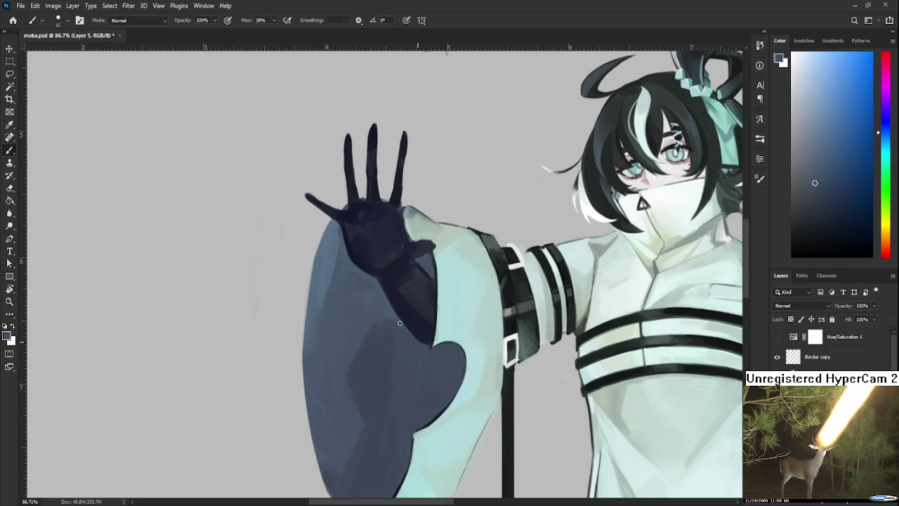
- Compare the glove's dark navy tones, then set the sleeve's pale cyan as the foreground colour
{"action": "left_click", "coordinate": [405, 331], "text": "alt"}
{"action": "left_click", "coordinate": [405, 320], "text": "alt"}
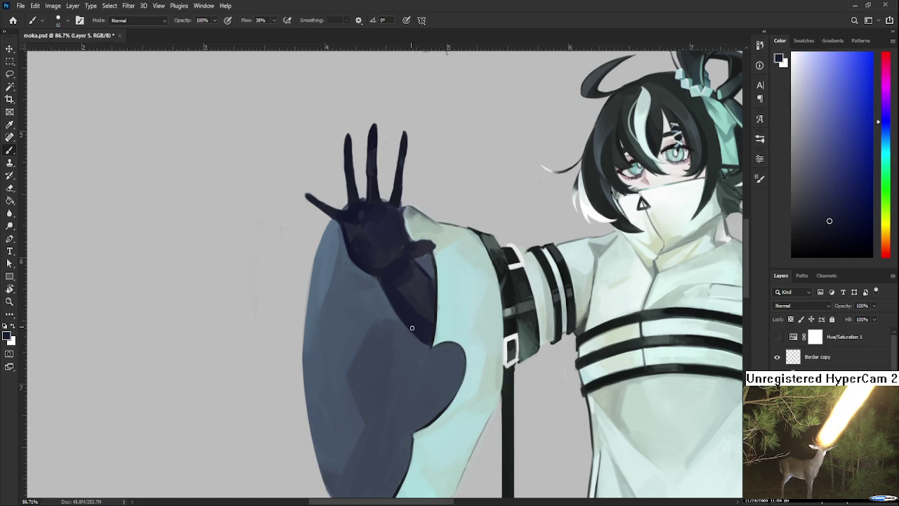
{"action": "left_click", "coordinate": [432, 260], "text": "alt"}
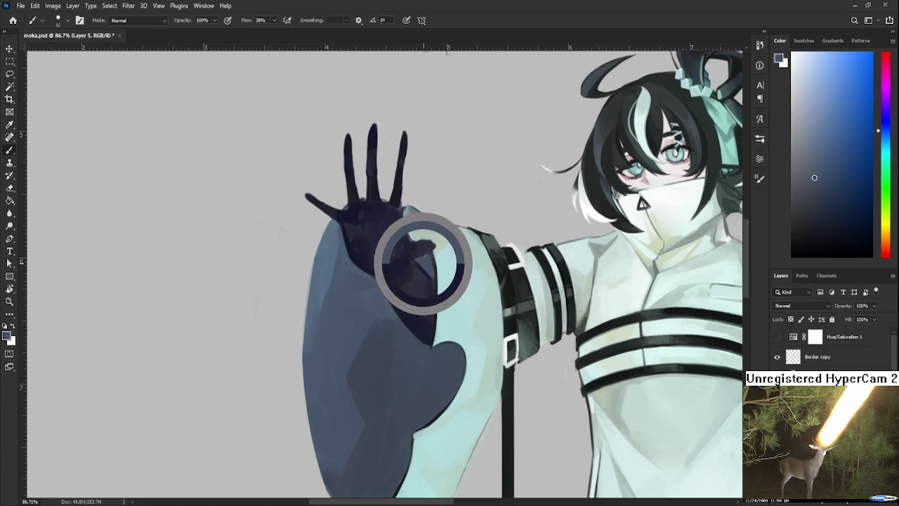
{"action": "left_click", "coordinate": [423, 272], "text": "alt"}
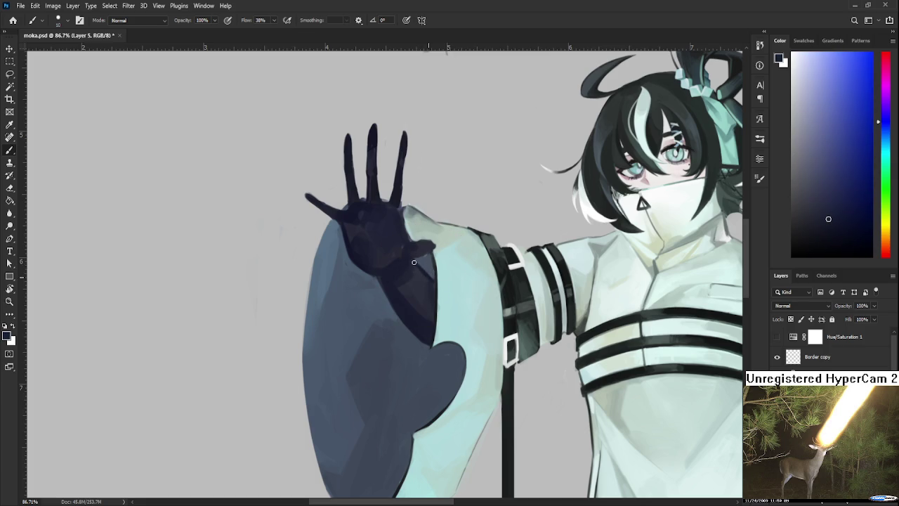
{"action": "left_click", "coordinate": [432, 274], "text": "alt"}
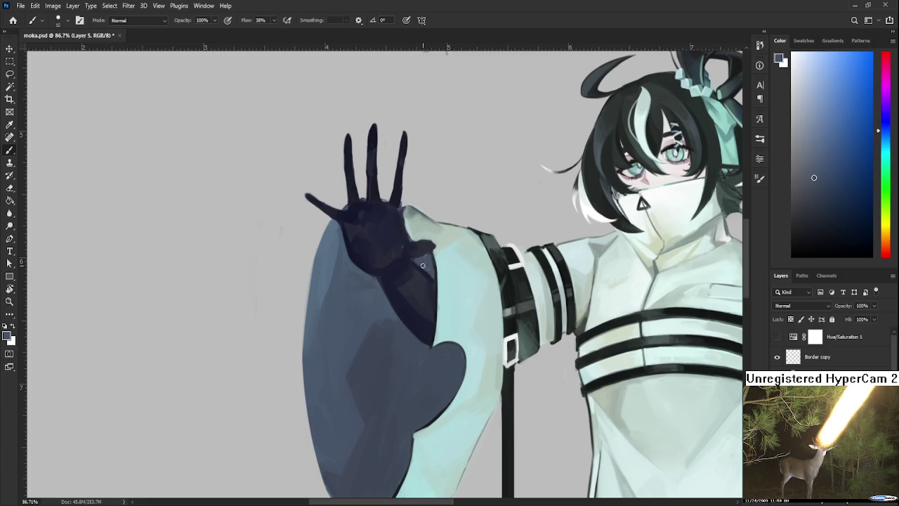
{"action": "left_click", "coordinate": [426, 274], "text": "alt"}
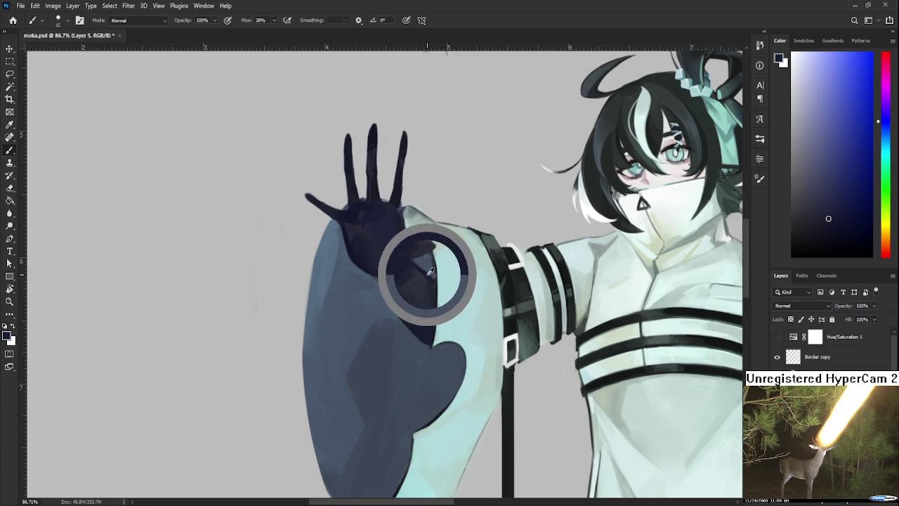
{"action": "left_click", "coordinate": [424, 267], "text": "alt"}
{"action": "left_click", "coordinate": [437, 268], "text": "alt"}
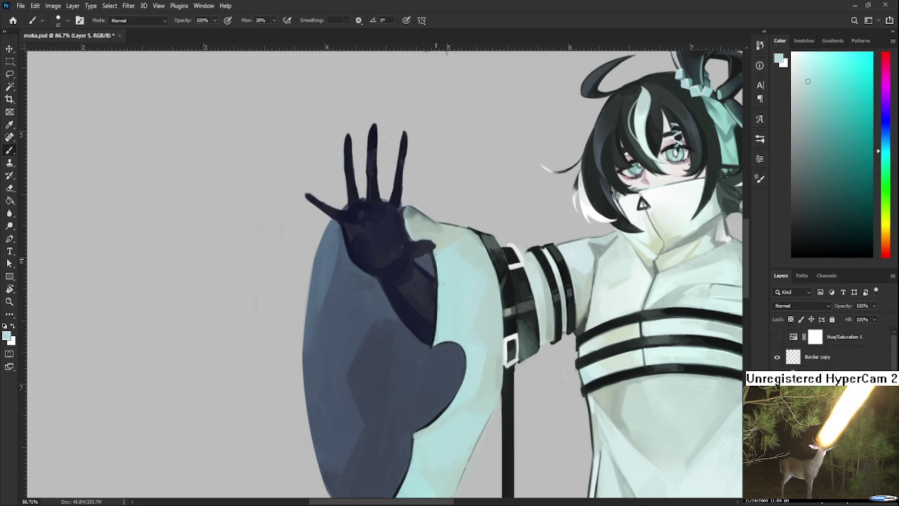
{"action": "scroll", "coordinate": [426, 320], "scroll_direction": "down", "scroll_amount": 1}
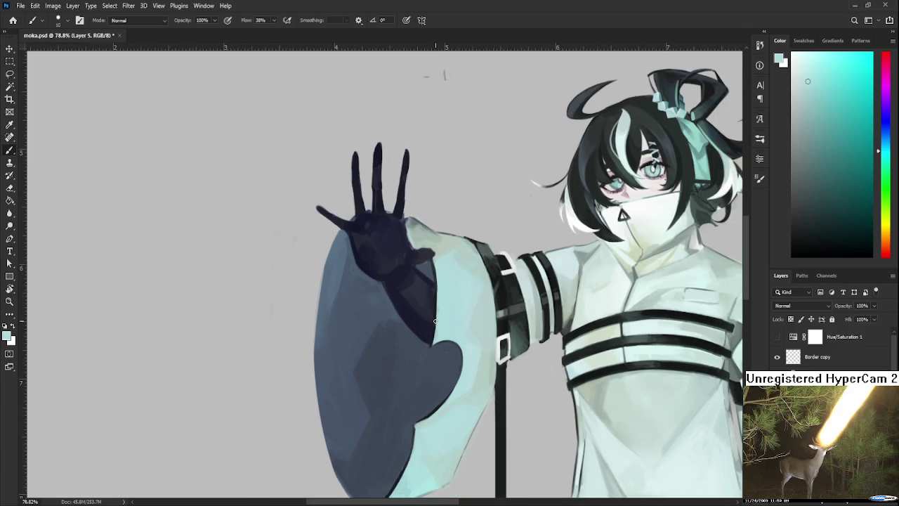
- Tilt the canvas view about 35° toward the sleeve opening
{"action": "scroll", "coordinate": [427, 320], "scroll_direction": "down", "scroll_amount": 2}
{"action": "scroll", "coordinate": [427, 320], "scroll_direction": "down", "scroll_amount": 2}
{"action": "scroll", "coordinate": [449, 300], "scroll_direction": "down", "scroll_amount": 1}
{"action": "scroll", "coordinate": [449, 301], "scroll_direction": "up", "scroll_amount": 2}
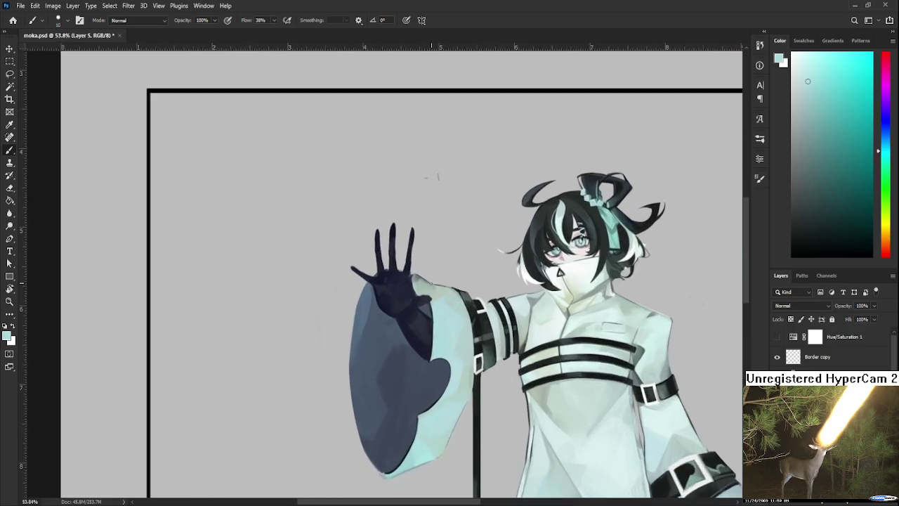
{"action": "scroll", "coordinate": [448, 301], "scroll_direction": "up", "scroll_amount": 2}
{"action": "scroll", "coordinate": [449, 301], "scroll_direction": "up", "scroll_amount": 3}
{"action": "key", "text": "r"}
{"action": "left_click_drag", "start_coordinate": [456, 391], "coordinate": [376, 411]}
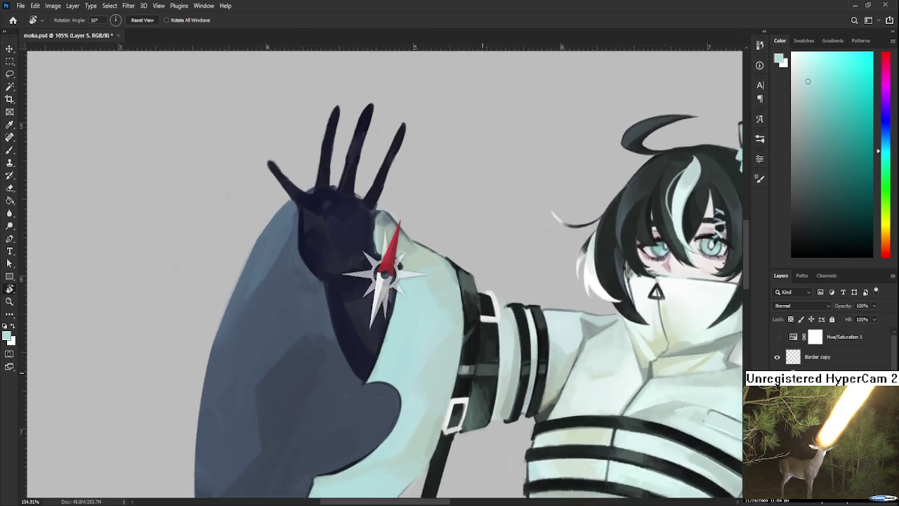
{"action": "left_click_drag", "start_coordinate": [421, 232], "coordinate": [451, 337]}
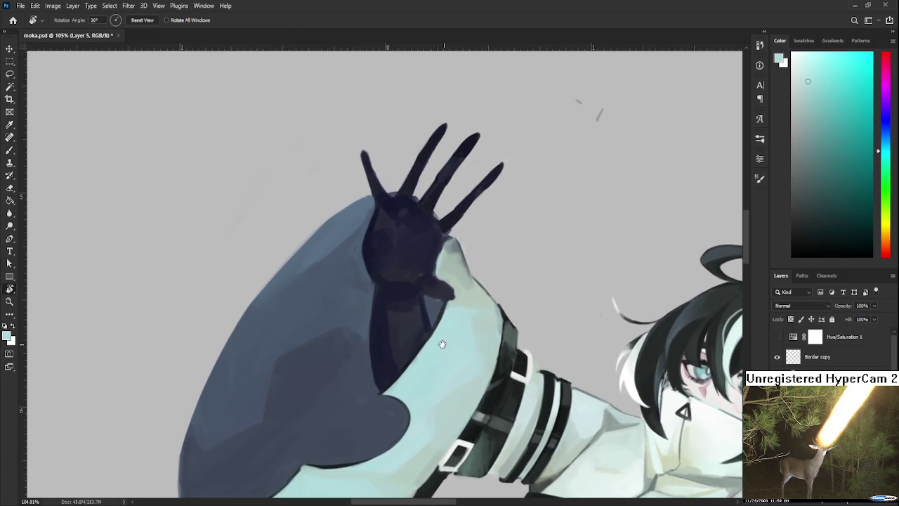
- Sample the sleeve lining's dark navy and lighter grey-blue tones at a comfortable painting angle
{"action": "left_click", "coordinate": [397, 365], "text": "alt"}
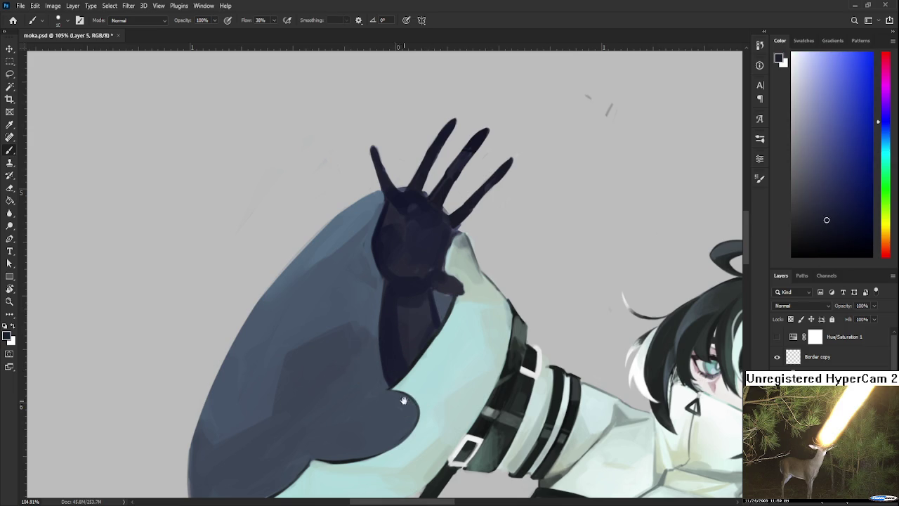
{"action": "key", "text": "r"}
{"action": "left_click_drag", "start_coordinate": [397, 365], "coordinate": [396, 378]}
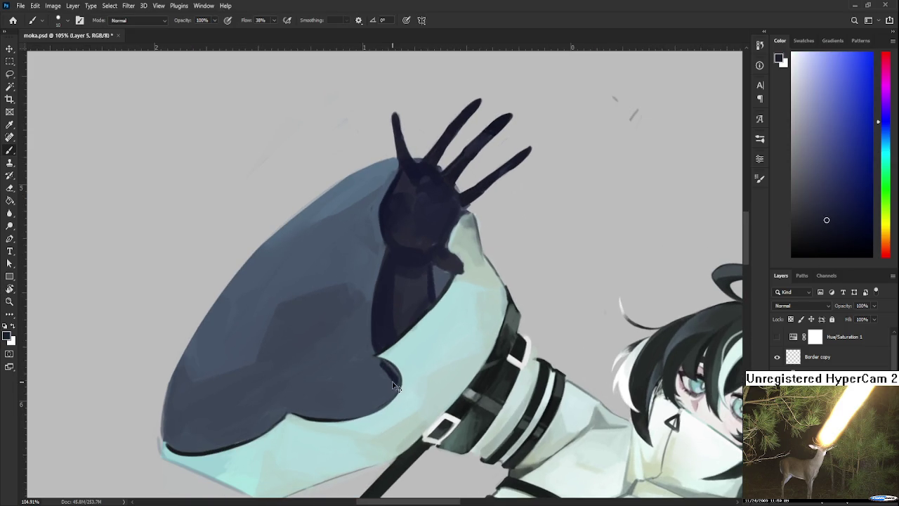
{"action": "left_click", "coordinate": [386, 373], "text": "alt"}
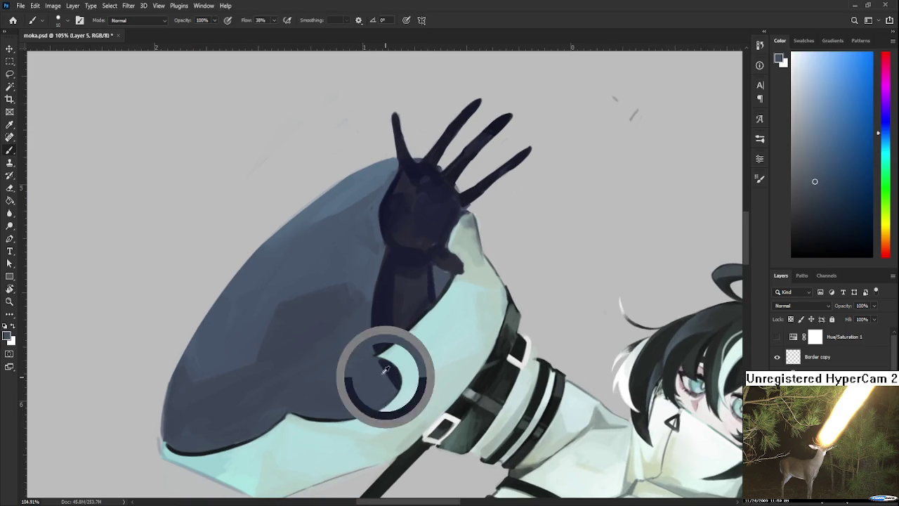
{"action": "left_click", "coordinate": [385, 367], "text": "alt"}
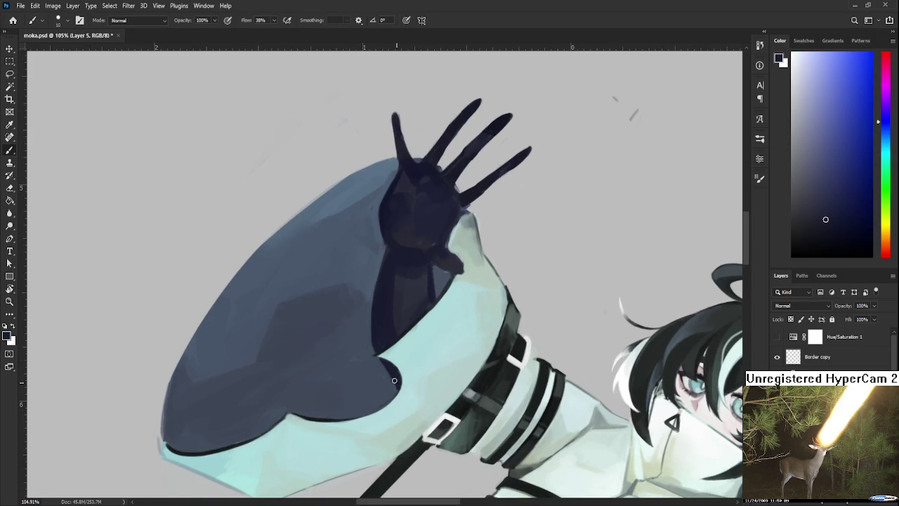
{"action": "left_click", "coordinate": [402, 381], "text": "alt"}
- Rotate the canvas view back to upright and zoom out to see the whole figure
{"action": "key", "text": "r"}
{"action": "left_click_drag", "start_coordinate": [396, 387], "coordinate": [556, 329]}
{"action": "scroll", "coordinate": [555, 328], "scroll_direction": "down", "scroll_amount": 1}
{"action": "scroll", "coordinate": [555, 337], "scroll_direction": "down", "scroll_amount": 2}
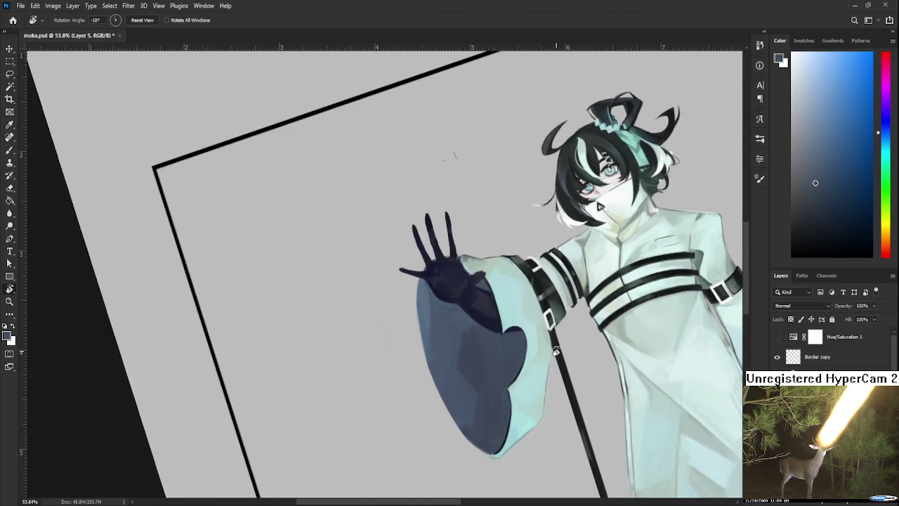
{"action": "scroll", "coordinate": [555, 347], "scroll_direction": "down", "scroll_amount": 2}
{"action": "scroll", "coordinate": [560, 351], "scroll_direction": "down", "scroll_amount": 1}
{"action": "left_click_drag", "start_coordinate": [594, 366], "coordinate": [613, 381]}
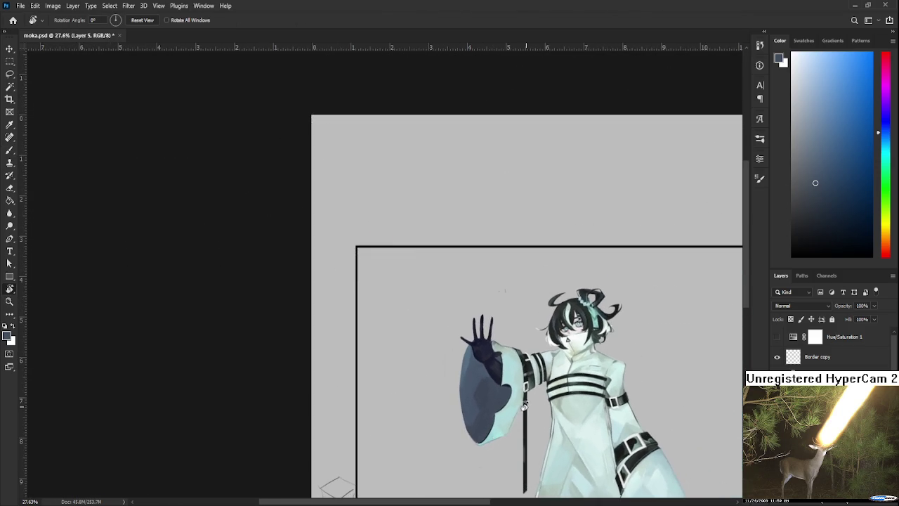
- Pan over the sketches below the character, then zoom back to about 105% on the hand
{"action": "scroll", "coordinate": [613, 373], "scroll_direction": "up", "scroll_amount": 2}
{"action": "scroll", "coordinate": [688, 405], "scroll_direction": "down", "scroll_amount": 1}
{"action": "scroll", "coordinate": [688, 405], "scroll_direction": "down", "scroll_amount": 2}
{"action": "left_click_drag", "start_coordinate": [529, 333], "coordinate": [374, 253]}
{"action": "left_click_drag", "start_coordinate": [324, 238], "coordinate": [391, 256]}
{"action": "scroll", "coordinate": [390, 256], "scroll_direction": "up", "scroll_amount": 5}
{"action": "scroll", "coordinate": [391, 256], "scroll_direction": "up", "scroll_amount": 2}
{"action": "scroll", "coordinate": [391, 255], "scroll_direction": "up", "scroll_amount": 1}
- Mix a darker muted yellow in the Color panel and dab small marks on the dark palm
{"action": "key", "text": "b"}
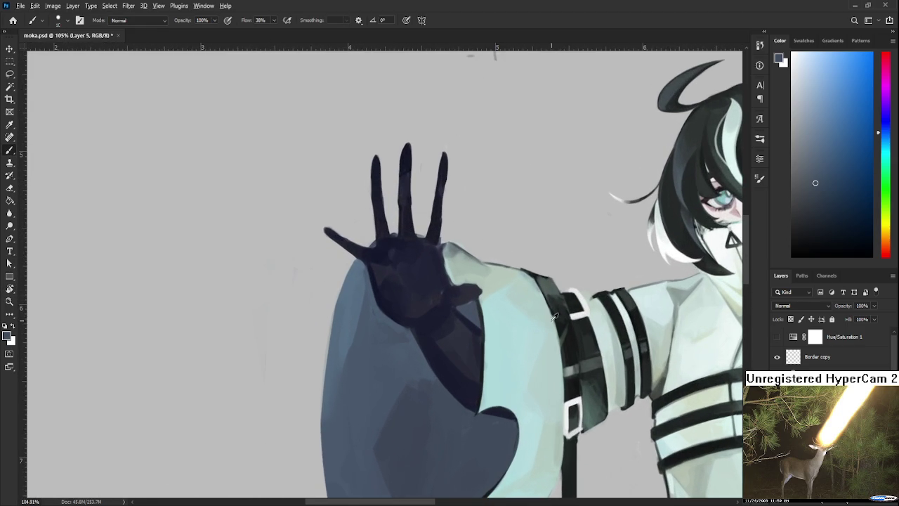
{"action": "left_click", "coordinate": [522, 326], "text": "alt"}
{"action": "left_click", "coordinate": [886, 135]}
{"action": "left_click", "coordinate": [828, 66]}
{"action": "left_click_drag", "start_coordinate": [891, 234], "coordinate": [889, 255]}
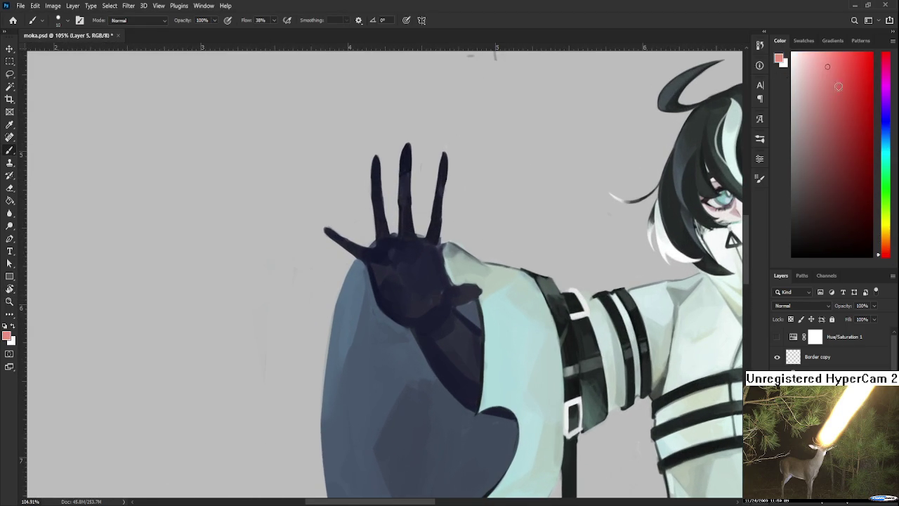
{"action": "left_click_drag", "start_coordinate": [438, 283], "coordinate": [446, 345]}
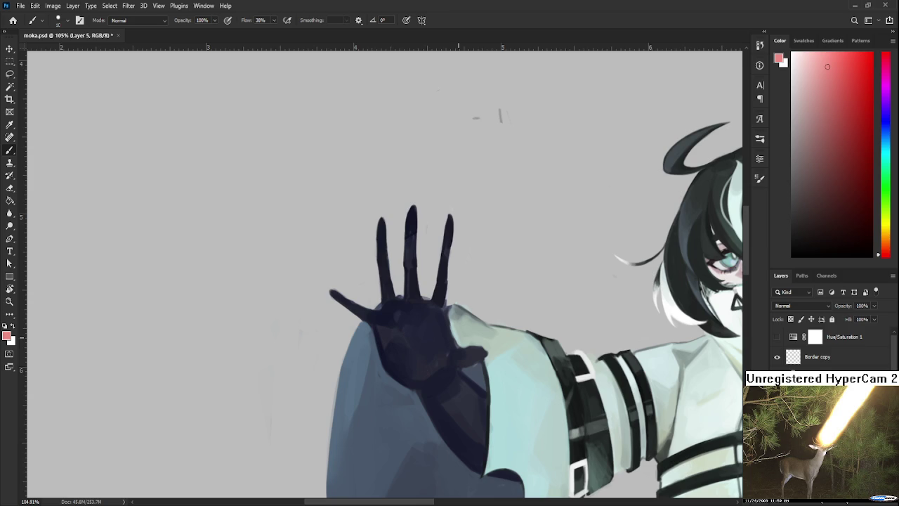
{"action": "left_click", "coordinate": [885, 229]}
{"action": "left_click_drag", "start_coordinate": [828, 76], "coordinate": [852, 99]}
{"action": "mouse_move", "coordinate": [411, 336]}
{"action": "left_mouse_down"}
{"action": "mouse_move", "coordinate": [407, 328]}
{"action": "mouse_move", "coordinate": [424, 321]}
{"action": "left_mouse_up"}
- Paint sampled navy over the yellow marks and pick up surrounding palm tones
{"action": "left_click", "coordinate": [415, 340], "text": "alt"}
{"action": "left_click", "coordinate": [419, 342], "text": "alt"}
{"action": "left_click", "coordinate": [427, 351], "text": "alt"}
{"action": "left_click", "coordinate": [404, 306], "text": "alt"}
{"action": "left_click", "coordinate": [428, 314], "text": "alt"}
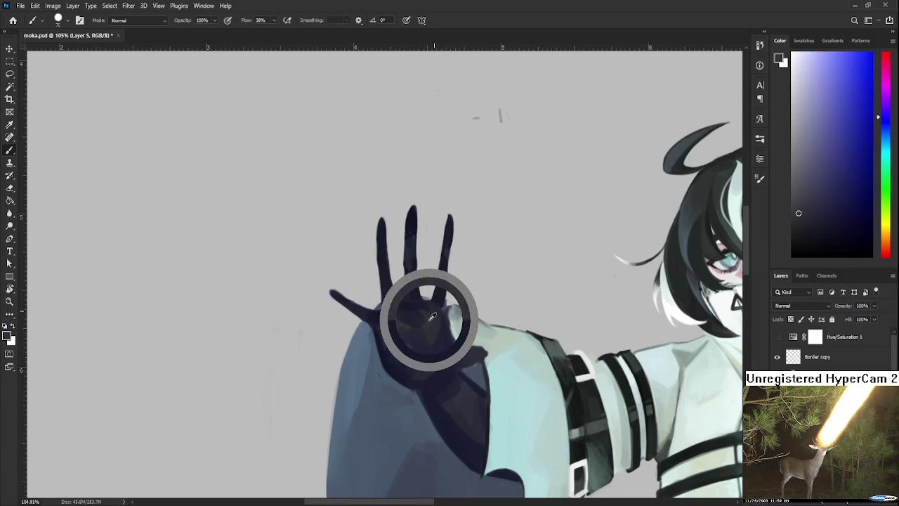
{"action": "left_click", "coordinate": [429, 312], "text": "alt"}
{"action": "left_click", "coordinate": [430, 311], "text": "alt"}
{"action": "left_click", "coordinate": [423, 311], "text": "alt"}
{"action": "left_click", "coordinate": [420, 304], "text": "alt"}
- Sample darker and dark orange tones across the palm
{"action": "left_click", "coordinate": [418, 311], "text": "alt"}
{"action": "left_click", "coordinate": [397, 359], "text": "alt"}
{"action": "left_click", "coordinate": [415, 337], "text": "alt"}
{"action": "left_click", "coordinate": [417, 344], "text": "alt"}
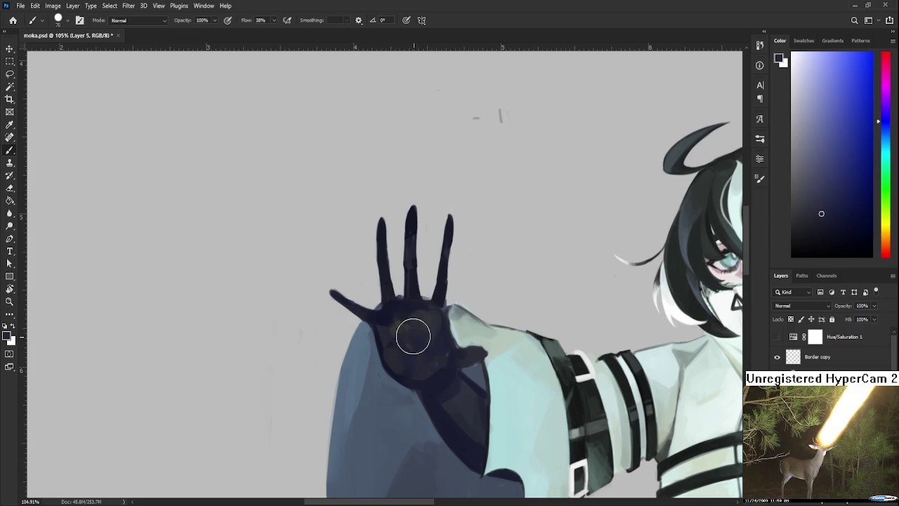
{"action": "left_click", "coordinate": [401, 314], "text": "alt"}
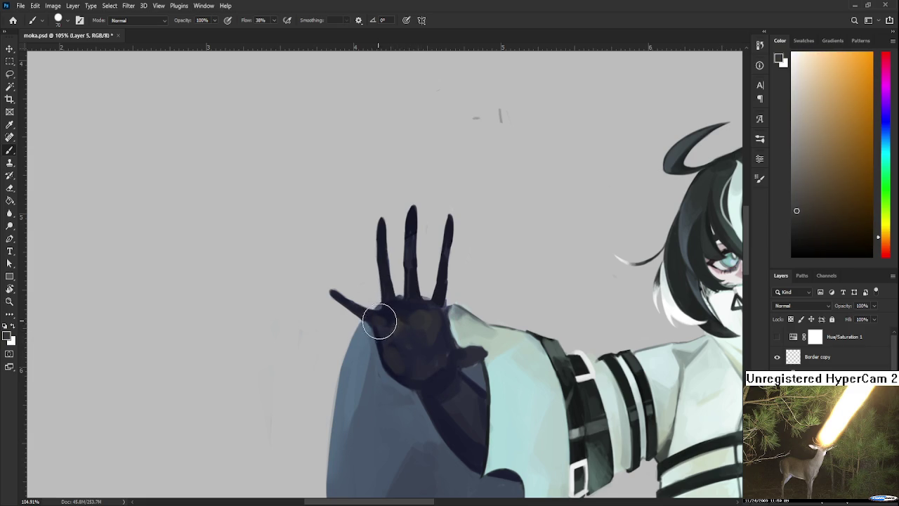
{"action": "left_click", "coordinate": [395, 311], "text": "alt"}
{"action": "left_click", "coordinate": [397, 321], "text": "alt"}
{"action": "left_click_drag", "start_coordinate": [398, 321], "coordinate": [402, 375]}
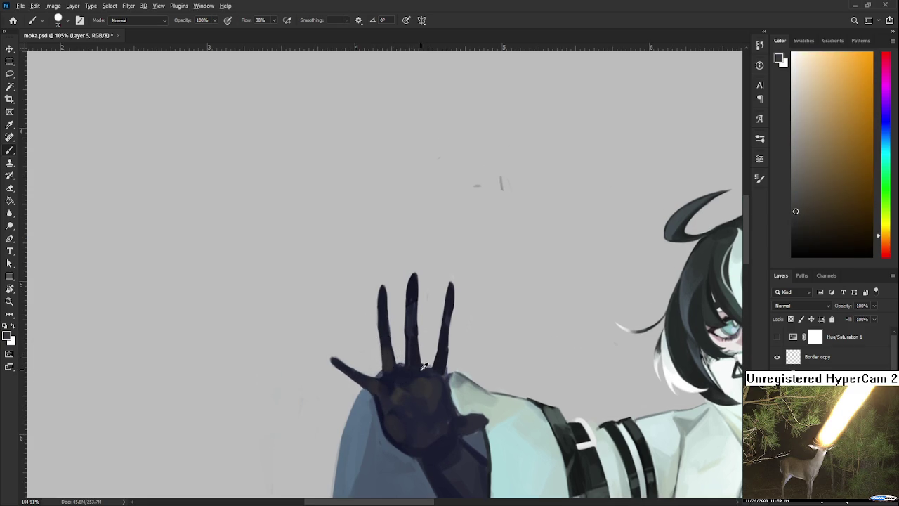
- Sample dark blue and slightly lighter palm tones near the fingers and fingertip
{"action": "left_click", "coordinate": [402, 361], "text": "alt"}
{"action": "left_click", "coordinate": [402, 369], "text": "alt"}
{"action": "left_click", "coordinate": [426, 383], "text": "alt"}
{"action": "left_click", "coordinate": [424, 386], "text": "alt"}
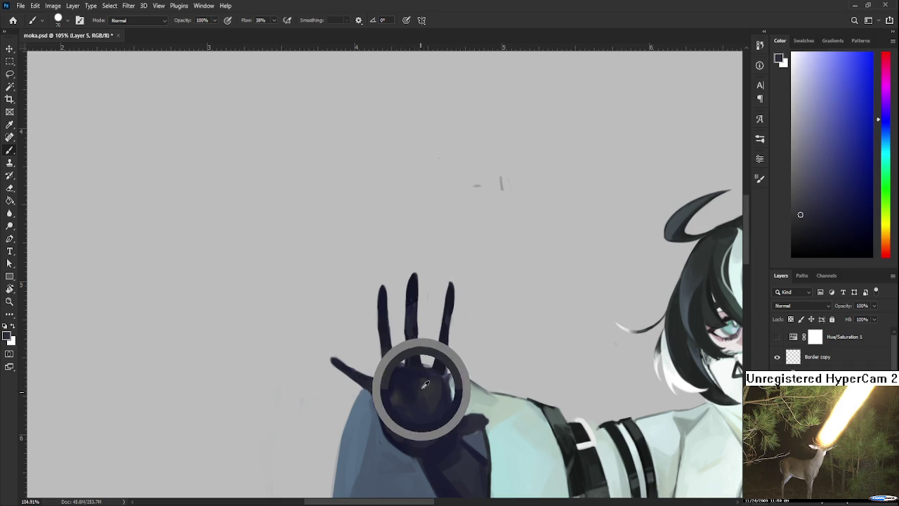
{"action": "left_click", "coordinate": [425, 381], "text": "alt"}
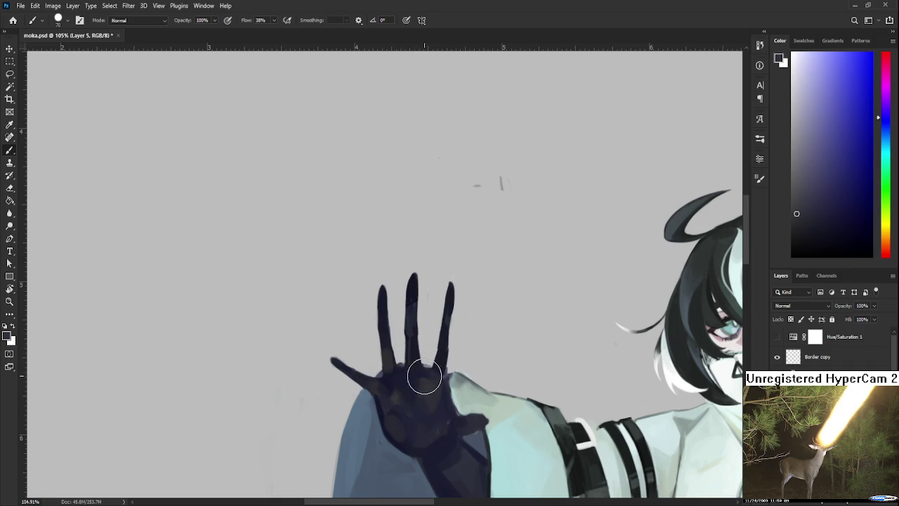
{"action": "left_click", "coordinate": [421, 376], "text": "alt"}
{"action": "left_click", "coordinate": [391, 359], "text": "alt"}
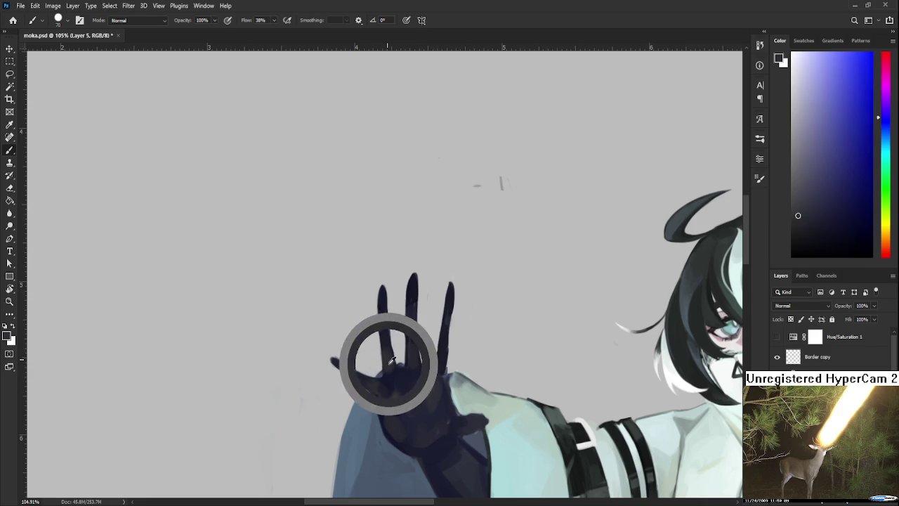
{"action": "left_click", "coordinate": [372, 379], "text": "alt"}
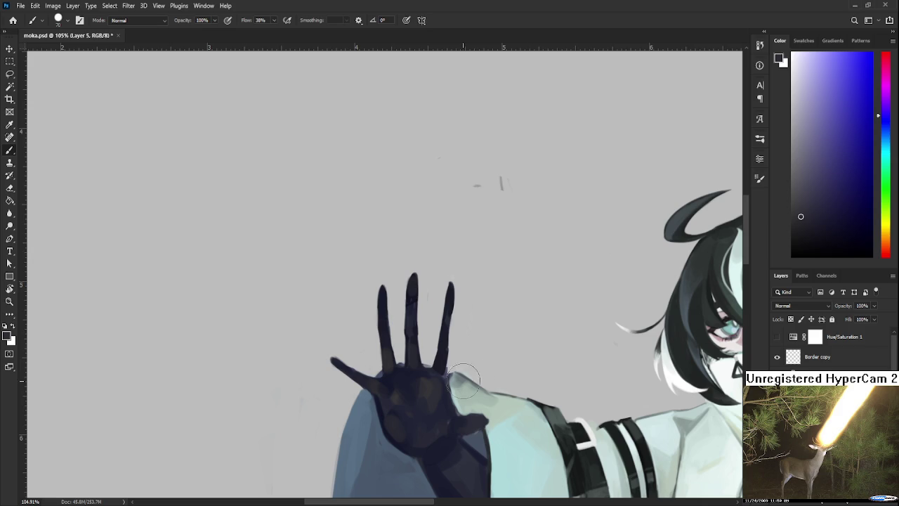
- Zoom to 154%, angle the hand, shrink the brush and sample the sleeve's pale cyan
{"action": "scroll", "coordinate": [472, 370], "scroll_direction": "up", "scroll_amount": 4}
{"action": "key", "text": "r"}
{"action": "mouse_move", "coordinate": [452, 356]}
{"action": "left_mouse_down"}
{"action": "mouse_move", "coordinate": [482, 371]}
{"action": "mouse_move", "coordinate": [421, 351]}
{"action": "left_mouse_up"}
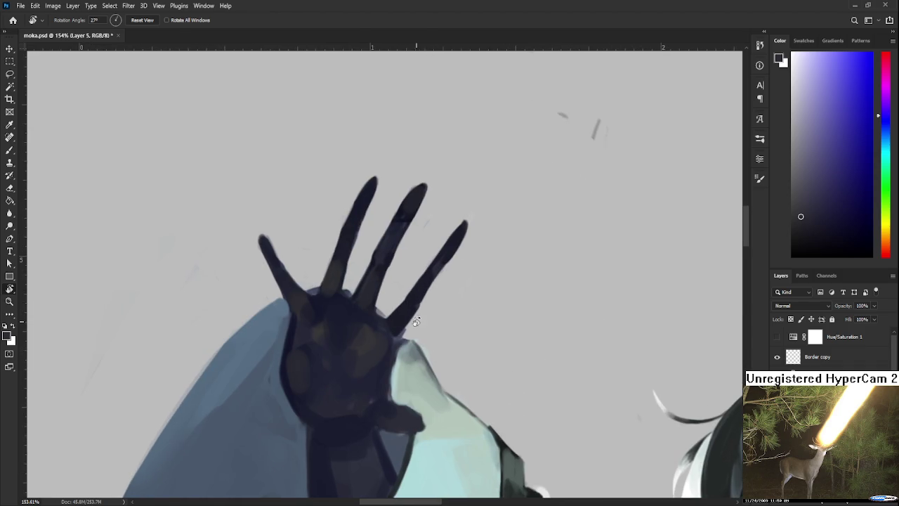
{"action": "left_click", "coordinate": [399, 340], "text": "alt"}
{"action": "key", "text": "bracketleft"}
{"action": "key", "text": "bracketleft"}
{"action": "key", "text": "bracketleft"}
{"action": "left_click", "coordinate": [398, 357], "text": "alt"}
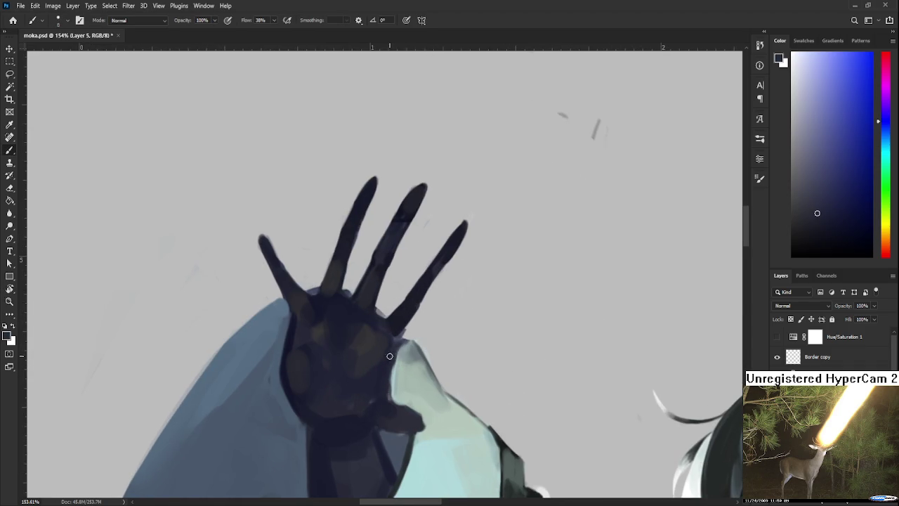
{"action": "left_click", "coordinate": [403, 347], "text": "alt"}
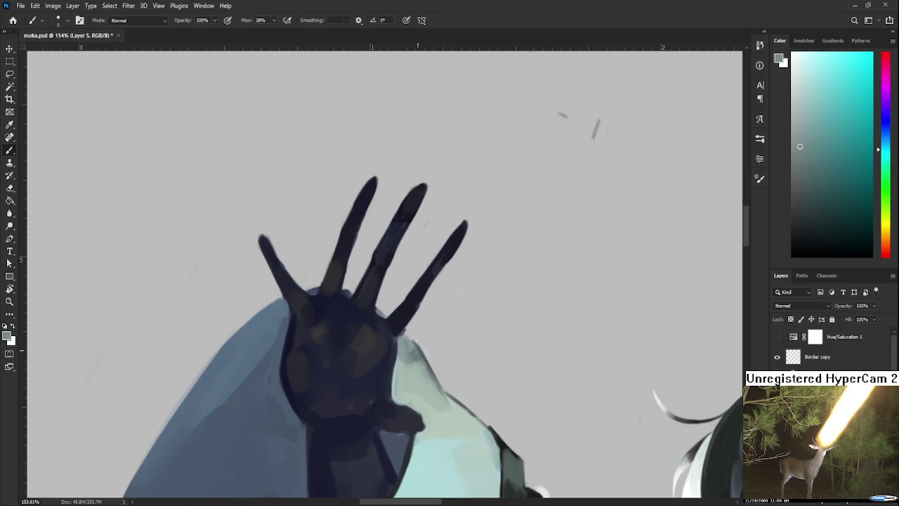
- Rotate the view to about 48°, briefly try the Eraser, and turn the view back toward upright
{"action": "key", "text": "r"}
{"action": "left_click_drag", "start_coordinate": [464, 350], "coordinate": [416, 361]}
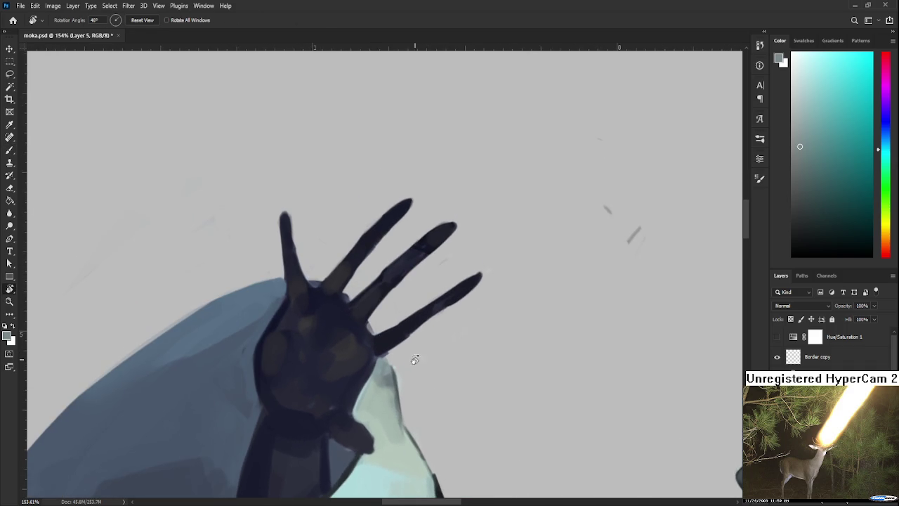
{"action": "key", "text": "e"}
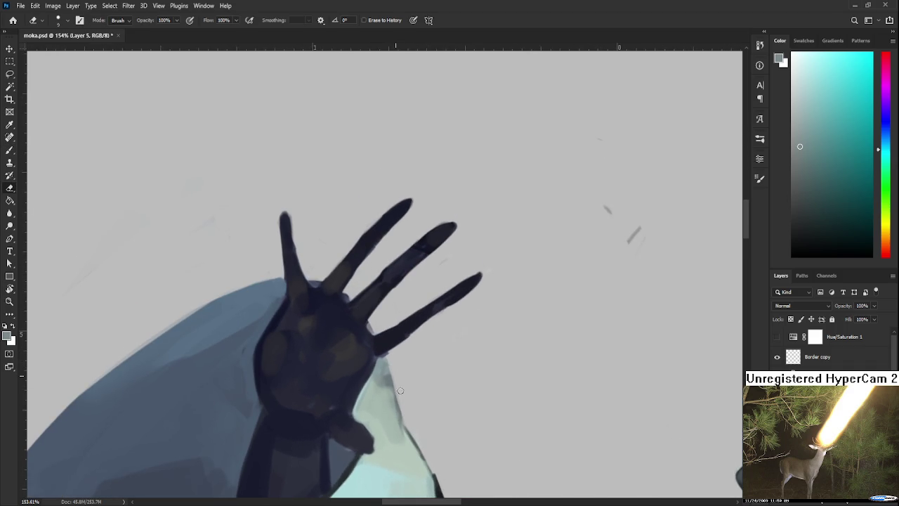
{"action": "key", "text": "b"}
{"action": "left_click_drag", "start_coordinate": [404, 399], "coordinate": [536, 283]}
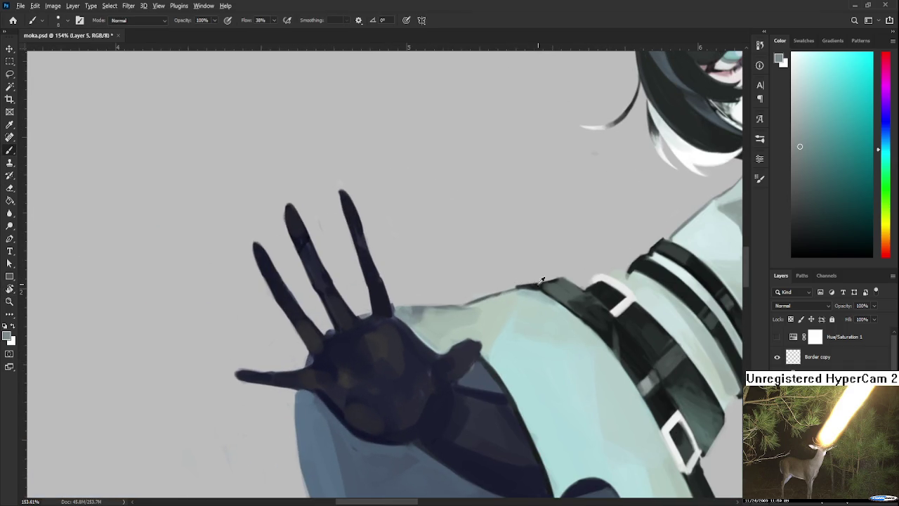
- Draw a dark line along the sleeve's top edge and lighten the sleeve just below it
{"action": "left_click", "coordinate": [536, 284], "text": "alt"}
{"action": "left_click_drag", "start_coordinate": [393, 307], "coordinate": [516, 286]}
{"action": "left_click", "coordinate": [466, 314], "text": "alt"}
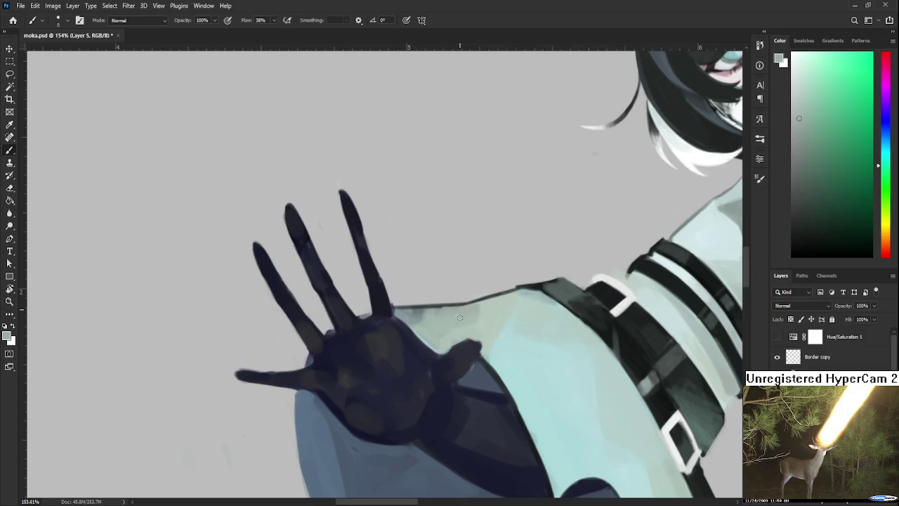
{"action": "left_click", "coordinate": [453, 320], "text": "alt"}
{"action": "left_click", "coordinate": [507, 295], "text": "alt"}
{"action": "left_click", "coordinate": [444, 312], "text": "alt"}
{"action": "left_click_drag", "start_coordinate": [444, 312], "coordinate": [407, 315]}
- Soften where the palm meets the sleeve with light cyan-grey and green-grey tones
{"action": "left_click_drag", "start_coordinate": [442, 332], "coordinate": [440, 343]}
{"action": "left_click", "coordinate": [402, 320], "text": "alt"}
{"action": "left_click_drag", "start_coordinate": [413, 323], "coordinate": [394, 320]}
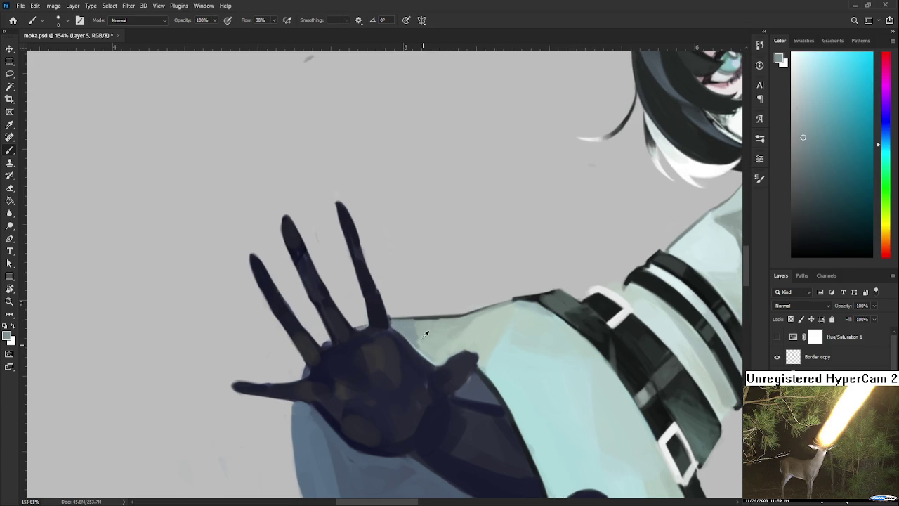
{"action": "left_click", "coordinate": [410, 333], "text": "alt"}
{"action": "left_click", "coordinate": [427, 337], "text": "alt"}
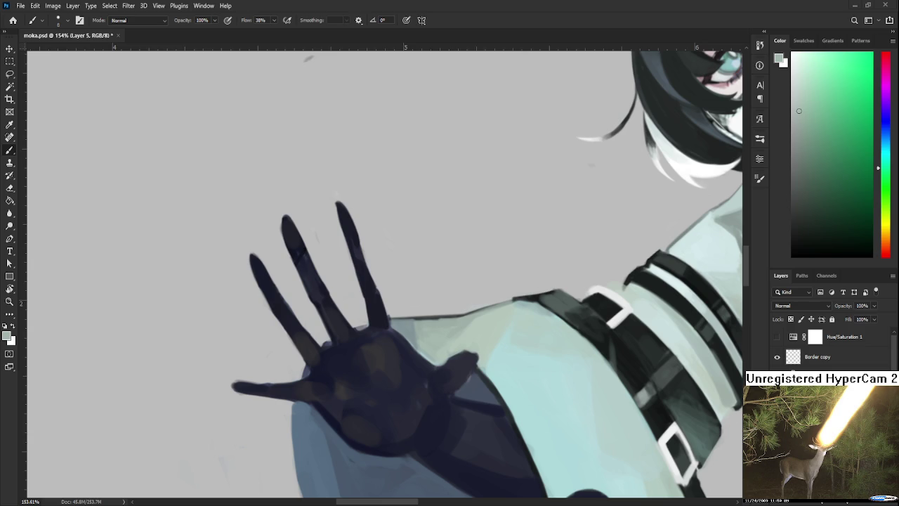
- Tilt the view around the dark gloved hand and erase to clean it up
{"action": "scroll", "coordinate": [309, 314], "scroll_direction": "down", "scroll_amount": 2}
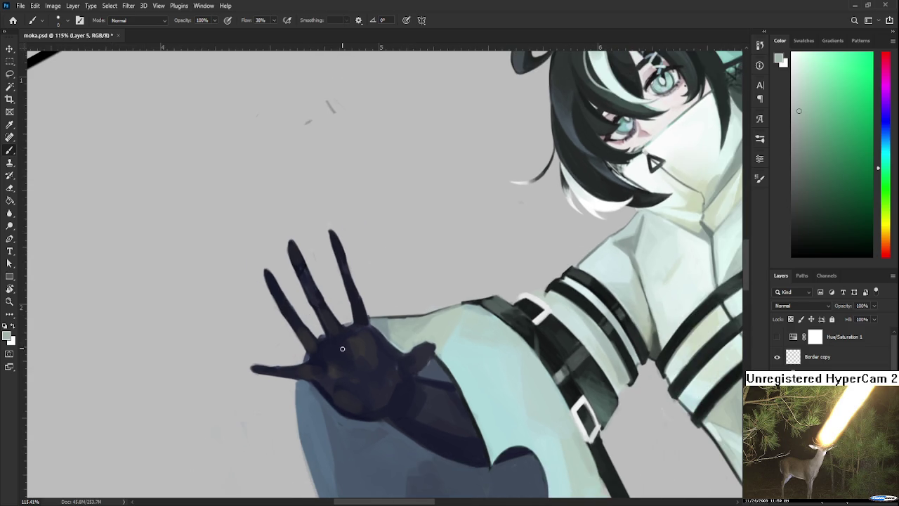
{"action": "scroll", "coordinate": [341, 343], "scroll_direction": "up", "scroll_amount": 2}
{"action": "key", "text": "r"}
{"action": "mouse_move", "coordinate": [359, 380]}
{"action": "left_mouse_down"}
{"action": "mouse_move", "coordinate": [394, 397]}
{"action": "mouse_move", "coordinate": [357, 363]}
{"action": "left_mouse_up"}
{"action": "key", "text": "e"}
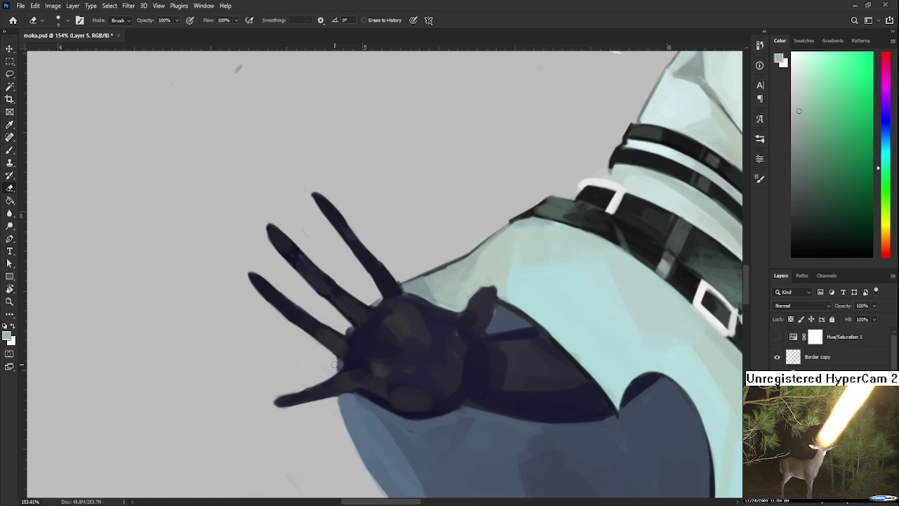
{"action": "scroll", "coordinate": [336, 359], "scroll_direction": "up", "scroll_amount": 1}
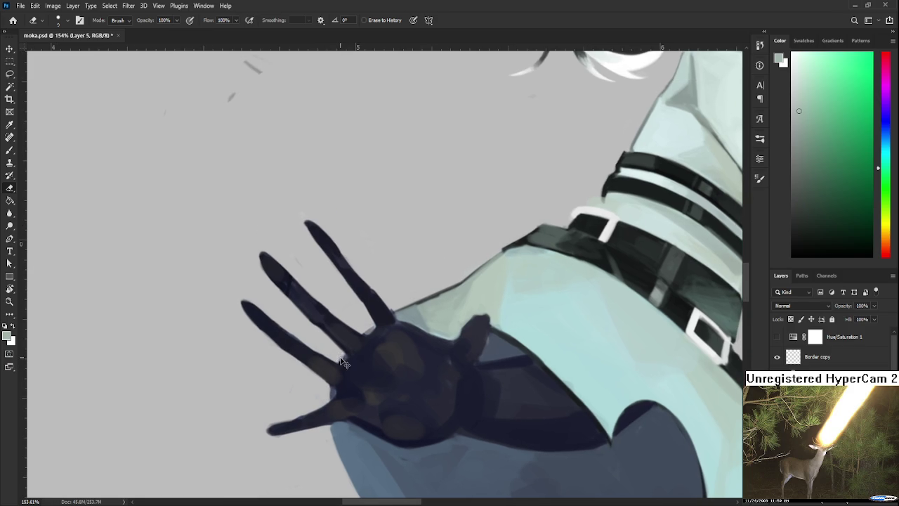
{"action": "scroll", "coordinate": [358, 344], "scroll_direction": "up", "scroll_amount": 1}
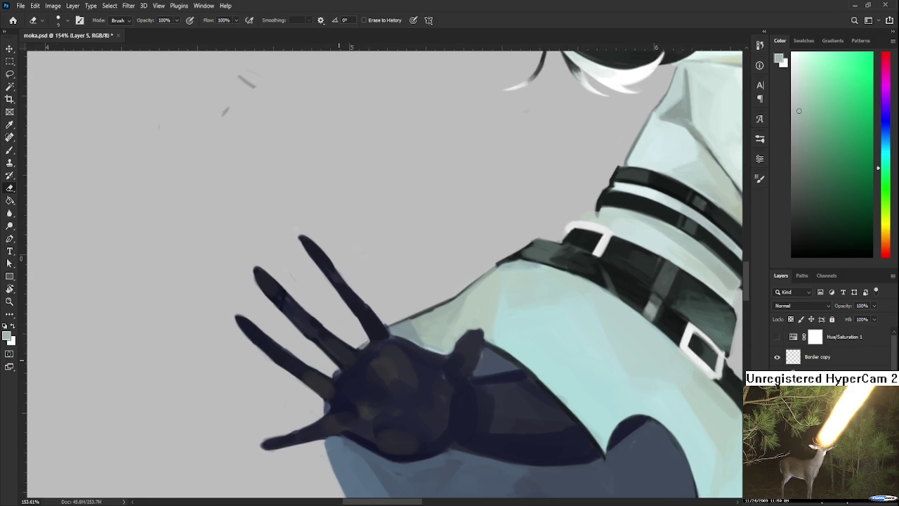
{"action": "scroll", "coordinate": [334, 343], "scroll_direction": "down", "scroll_amount": 2}
{"action": "scroll", "coordinate": [351, 348], "scroll_direction": "down", "scroll_amount": 1}
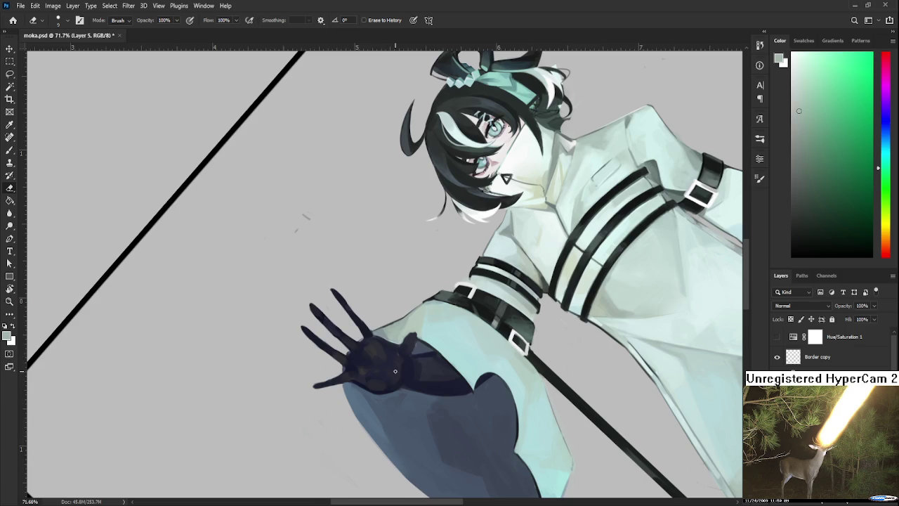
{"action": "scroll", "coordinate": [395, 362], "scroll_direction": "up", "scroll_amount": 1}
{"action": "scroll", "coordinate": [395, 362], "scroll_direction": "up", "scroll_amount": 1}
{"action": "scroll", "coordinate": [395, 364], "scroll_direction": "up", "scroll_amount": 1}
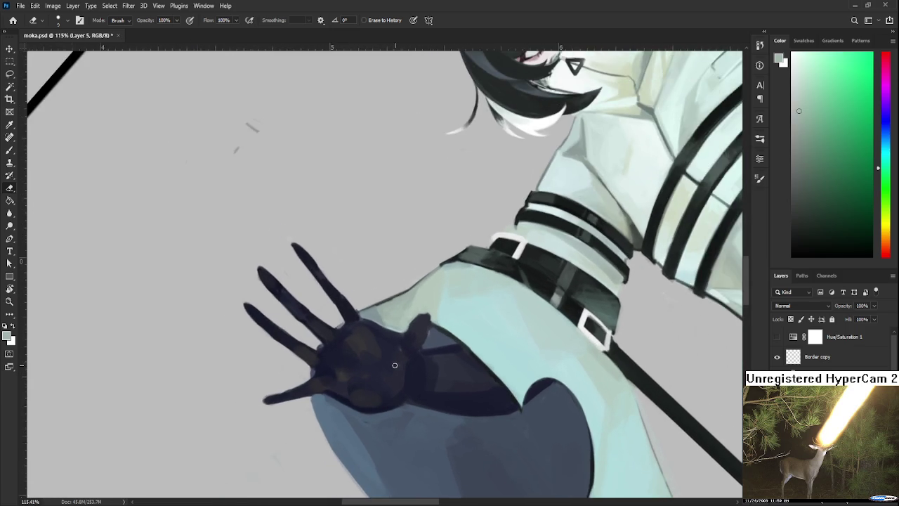
{"action": "scroll", "coordinate": [399, 365], "scroll_direction": "down", "scroll_amount": 1}
{"action": "scroll", "coordinate": [398, 364], "scroll_direction": "up", "scroll_amount": 1}
{"action": "scroll", "coordinate": [399, 365], "scroll_direction": "down", "scroll_amount": 1}
{"action": "scroll", "coordinate": [402, 373], "scroll_direction": "up", "scroll_amount": 1}
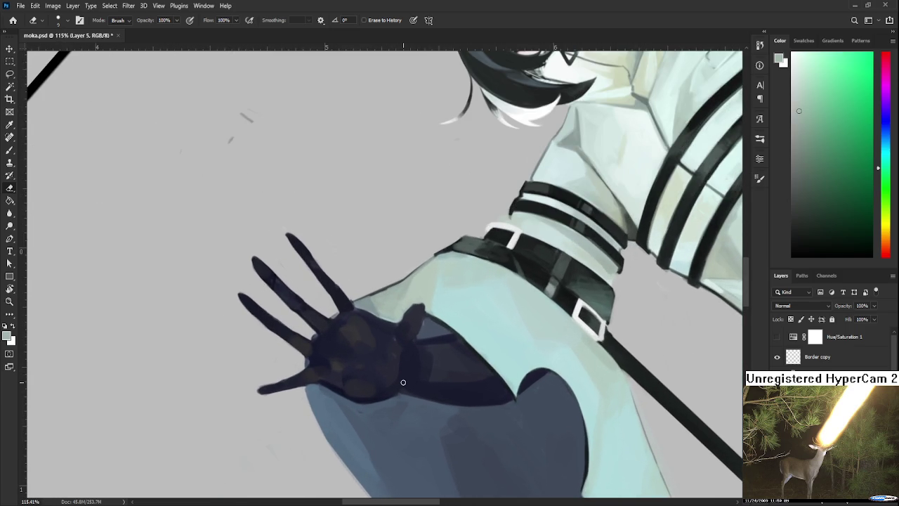
- Paint the glove's thumb in dark navy sampled from the glove
{"action": "key", "text": "b"}
{"action": "left_click", "coordinate": [395, 335], "text": "alt"}
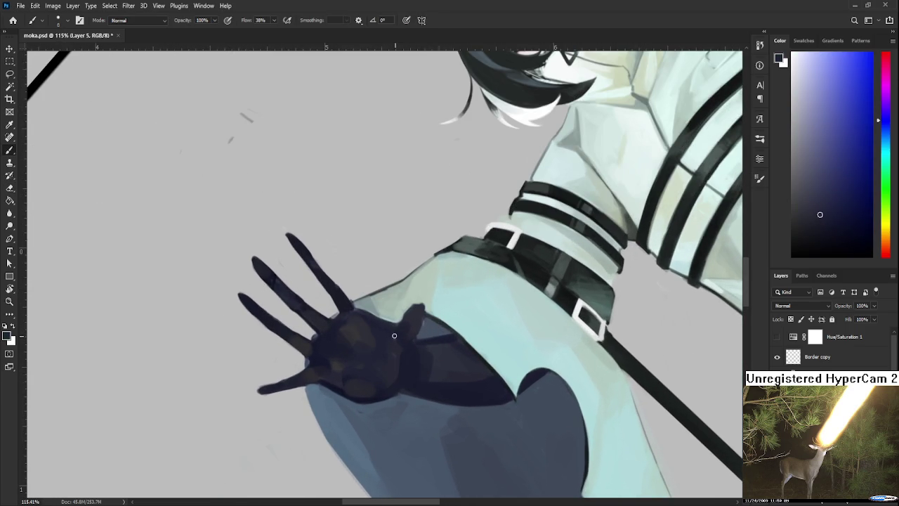
{"action": "left_click", "coordinate": [405, 342], "text": "alt"}
{"action": "left_click", "coordinate": [404, 356], "text": "alt"}
{"action": "left_click", "coordinate": [397, 338], "text": "alt"}
{"action": "left_click_drag", "start_coordinate": [418, 310], "coordinate": [395, 337]}
{"action": "left_click", "coordinate": [398, 337], "text": "alt"}
{"action": "left_click", "coordinate": [392, 347], "text": "alt"}
{"action": "scroll", "coordinate": [396, 366], "scroll_direction": "down", "scroll_amount": 2}
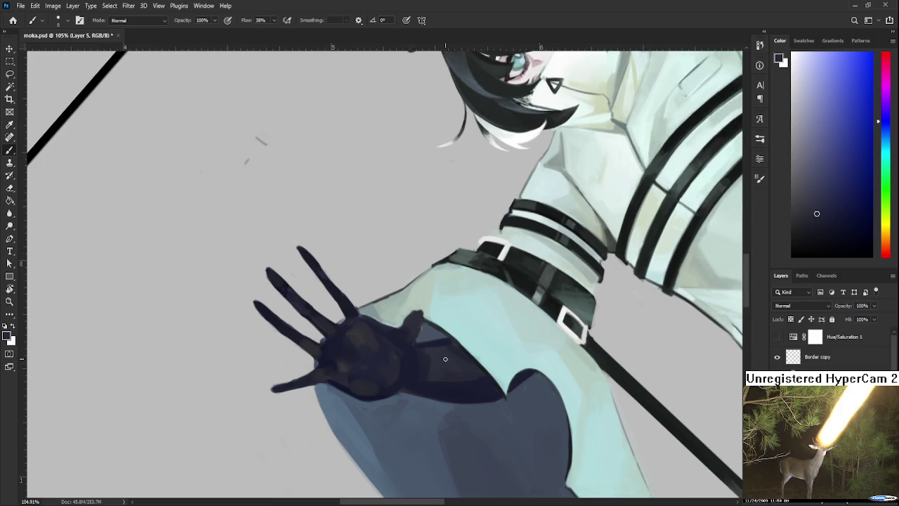
{"action": "scroll", "coordinate": [421, 355], "scroll_direction": "down", "scroll_amount": 2}
{"action": "scroll", "coordinate": [449, 344], "scroll_direction": "down", "scroll_amount": 2}
{"action": "scroll", "coordinate": [470, 333], "scroll_direction": "down", "scroll_amount": 3}
- Tilt the canvas about 15 degrees and zoom in toward the face
{"action": "key", "text": "r"}
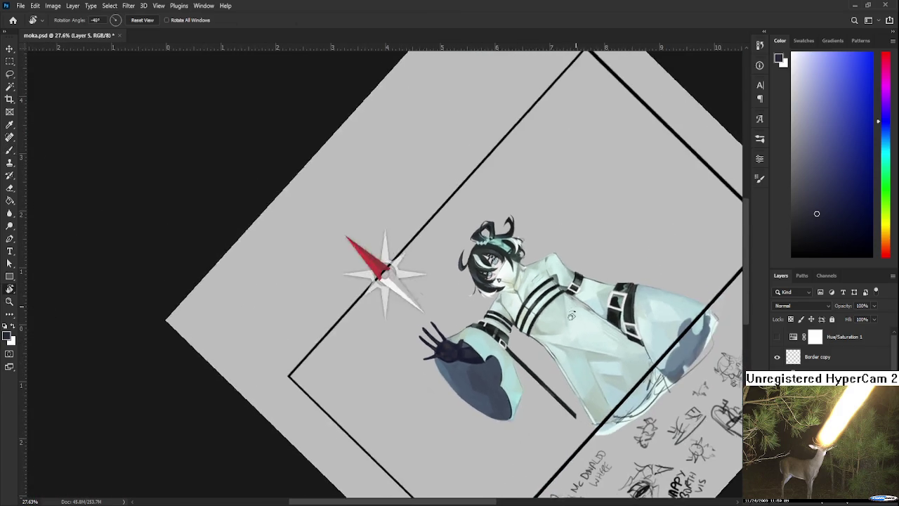
{"action": "left_click_drag", "start_coordinate": [470, 333], "coordinate": [473, 381]}
{"action": "scroll", "coordinate": [492, 356], "scroll_direction": "up", "scroll_amount": 2}
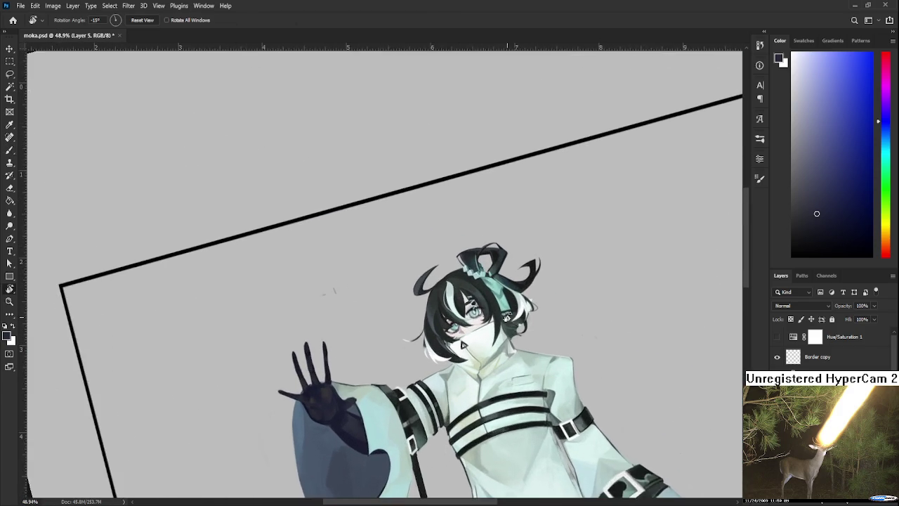
{"action": "scroll", "coordinate": [485, 337], "scroll_direction": "up", "scroll_amount": 2}
{"action": "scroll", "coordinate": [474, 313], "scroll_direction": "up", "scroll_amount": 2}
{"action": "scroll", "coordinate": [477, 312], "scroll_direction": "up", "scroll_amount": 2}
{"action": "scroll", "coordinate": [477, 312], "scroll_direction": "up", "scroll_amount": 1}
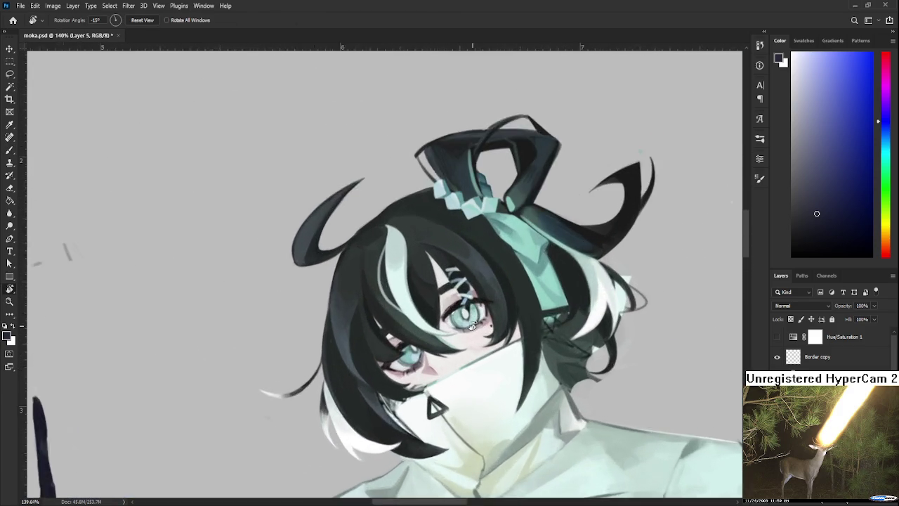
{"action": "scroll", "coordinate": [472, 321], "scroll_direction": "up", "scroll_amount": 1}
{"action": "scroll", "coordinate": [571, 275], "scroll_direction": "up", "scroll_amount": 2}
- Turn the face nearly upright at about -2°, zoom closer, and choose a dark reddish-pink
{"action": "left_click_drag", "start_coordinate": [570, 275], "coordinate": [566, 316]}
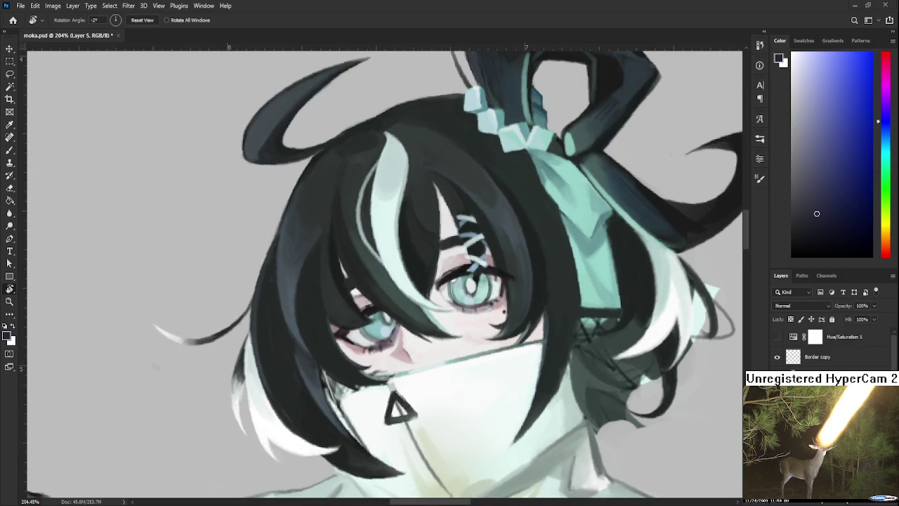
{"action": "scroll", "coordinate": [400, 220], "scroll_direction": "up", "scroll_amount": 2}
{"action": "scroll", "coordinate": [400, 220], "scroll_direction": "up", "scroll_amount": 3}
{"action": "key", "text": "b"}
{"action": "mouse_move", "coordinate": [501, 305]}
{"action": "left_mouse_down"}
{"action": "mouse_move", "coordinate": [473, 330]}
{"action": "mouse_move", "coordinate": [450, 323]}
{"action": "left_mouse_up"}
- Extend the upper lash line leftward and darken the inner eye corner in dark pink
{"action": "left_click", "coordinate": [447, 322], "text": "alt"}
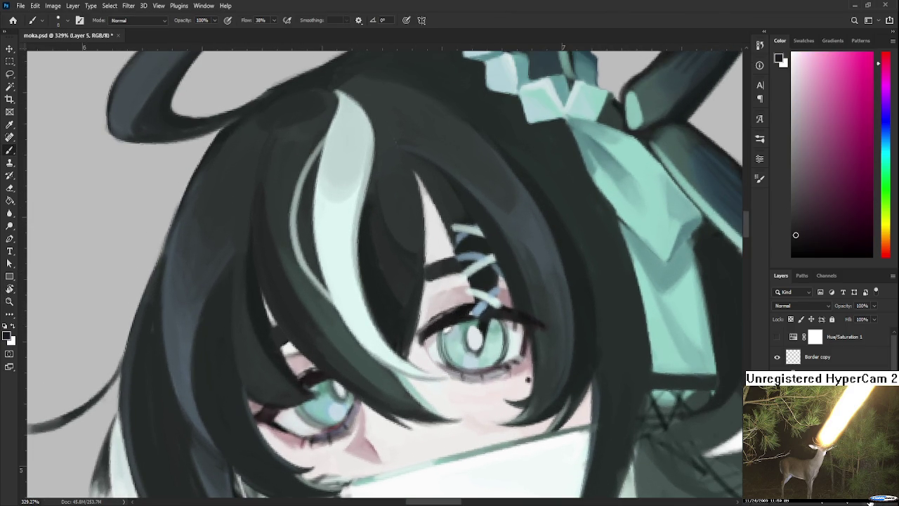
{"action": "left_click_drag", "start_coordinate": [452, 329], "coordinate": [437, 316]}
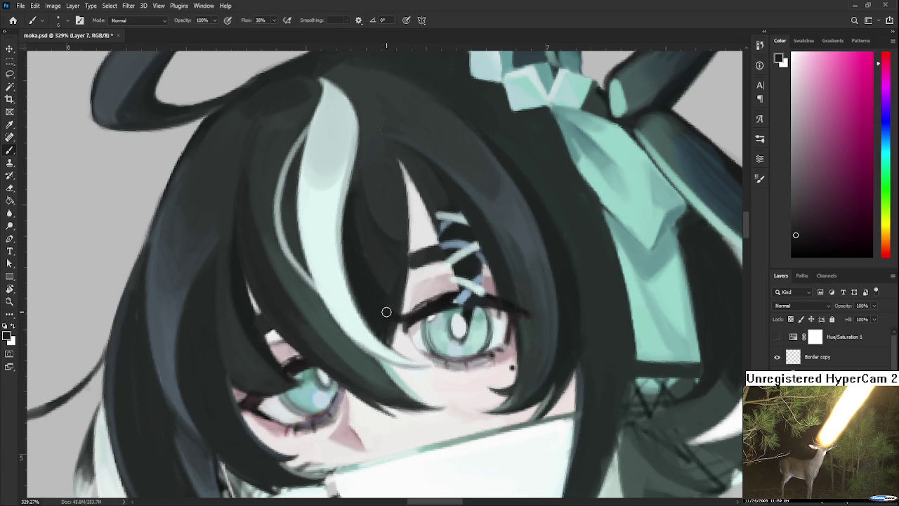
{"action": "left_click_drag", "start_coordinate": [397, 322], "coordinate": [417, 313]}
{"action": "left_click_drag", "start_coordinate": [415, 292], "coordinate": [421, 302]}
- Erase to soften the skin beside the lashes below the hair clip
{"action": "key", "text": "e"}
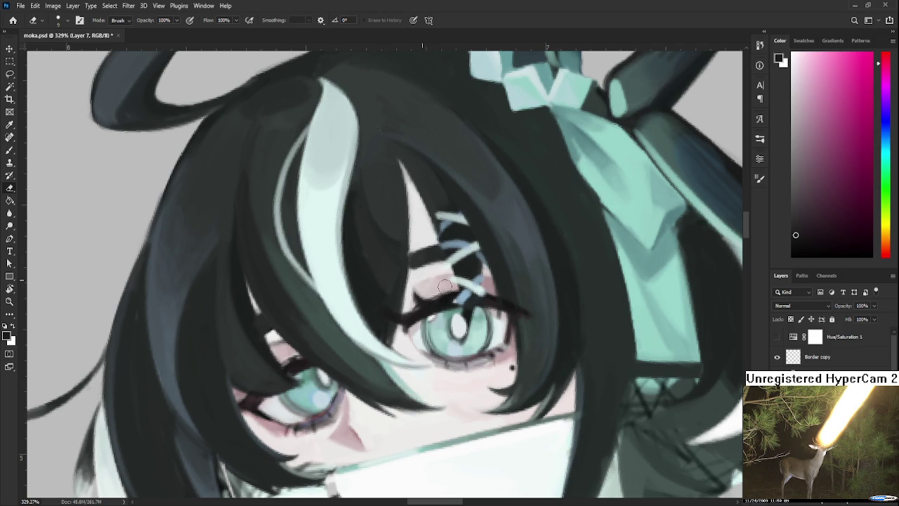
{"action": "key", "text": "b"}
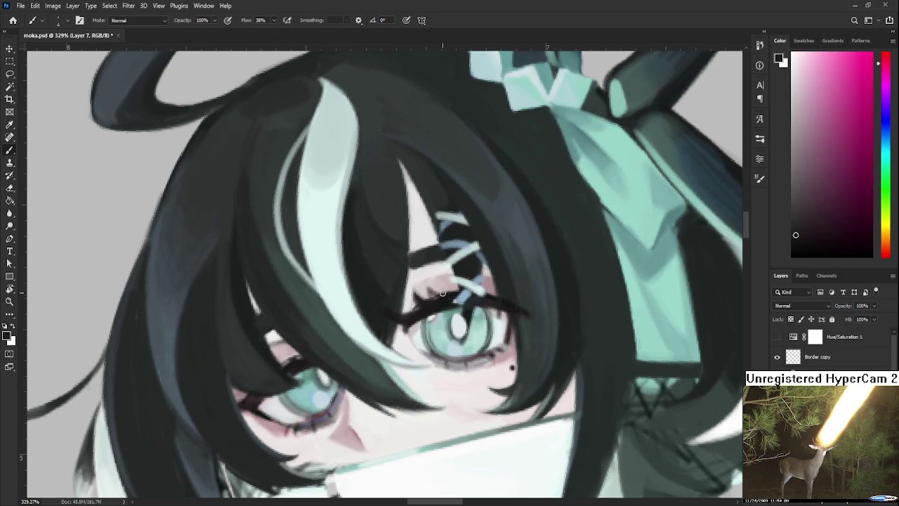
{"action": "key", "text": "e"}
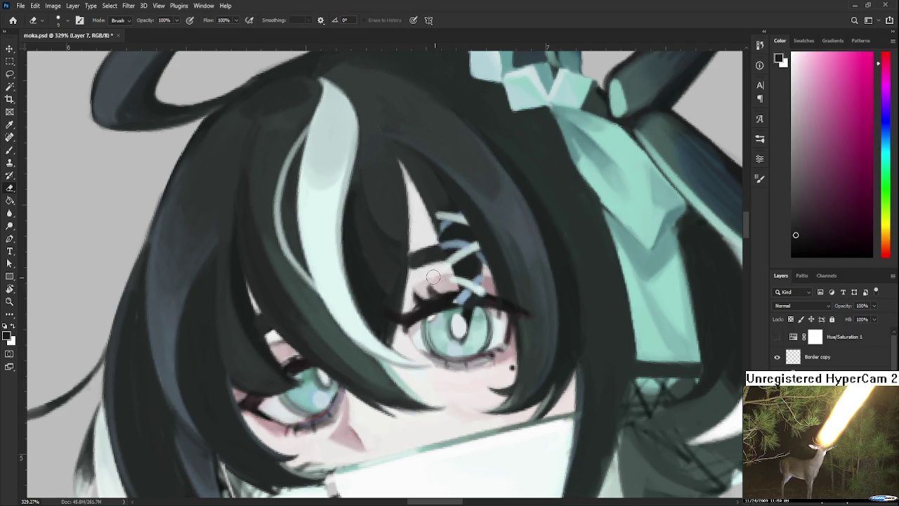
{"action": "left_click_drag", "start_coordinate": [437, 279], "coordinate": [441, 284]}
{"action": "left_click_drag", "start_coordinate": [441, 283], "coordinate": [441, 295]}
{"action": "key", "text": "b"}
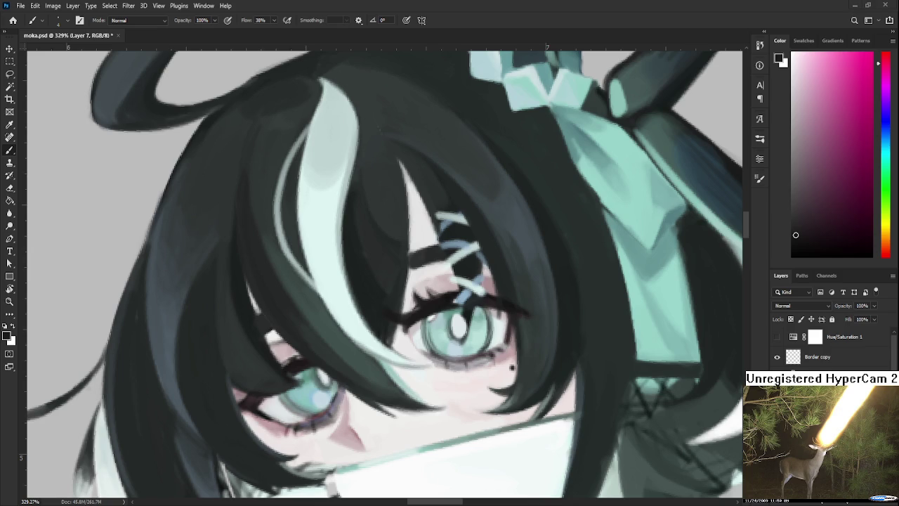
- Zoom in on the right eye and sample a dark warm lash colour
{"action": "scroll", "coordinate": [444, 303], "scroll_direction": "up", "scroll_amount": 1}
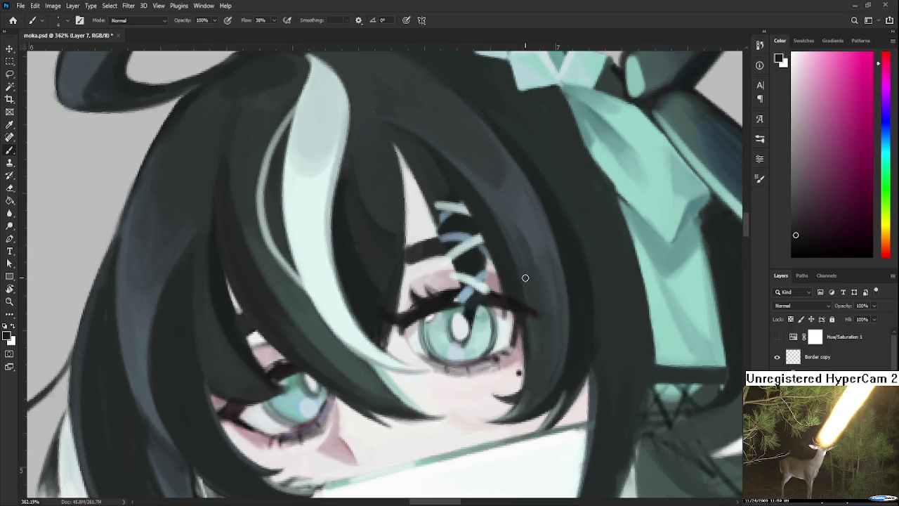
{"action": "left_click", "coordinate": [439, 295], "text": "alt"}
{"action": "left_click", "coordinate": [439, 293], "text": "alt"}
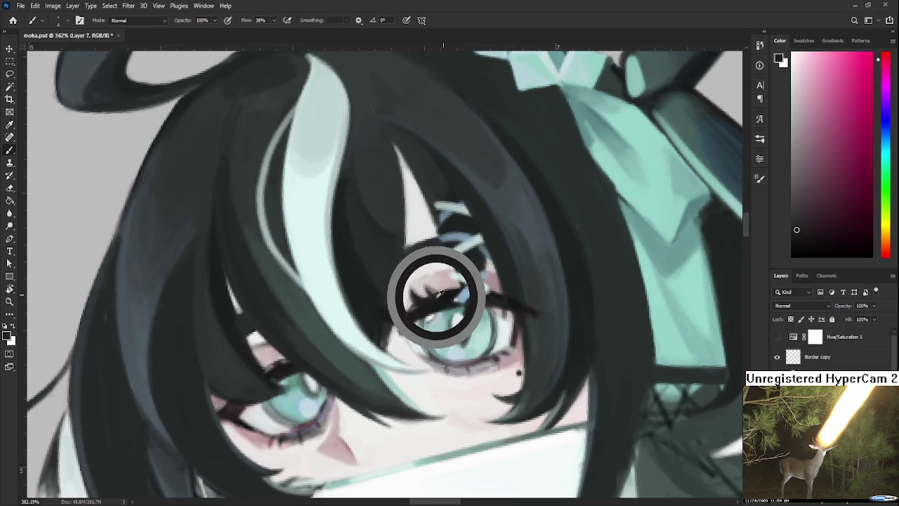
{"action": "left_click", "coordinate": [471, 283], "text": "alt"}
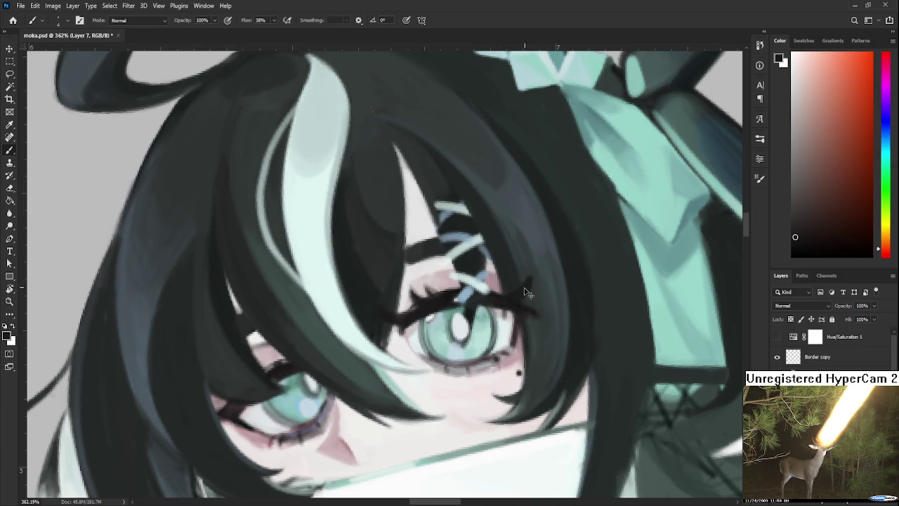
- Extend the upper eyelash's outer tail up-right with thin dark strokes
{"action": "left_click_drag", "start_coordinate": [528, 299], "coordinate": [497, 290]}
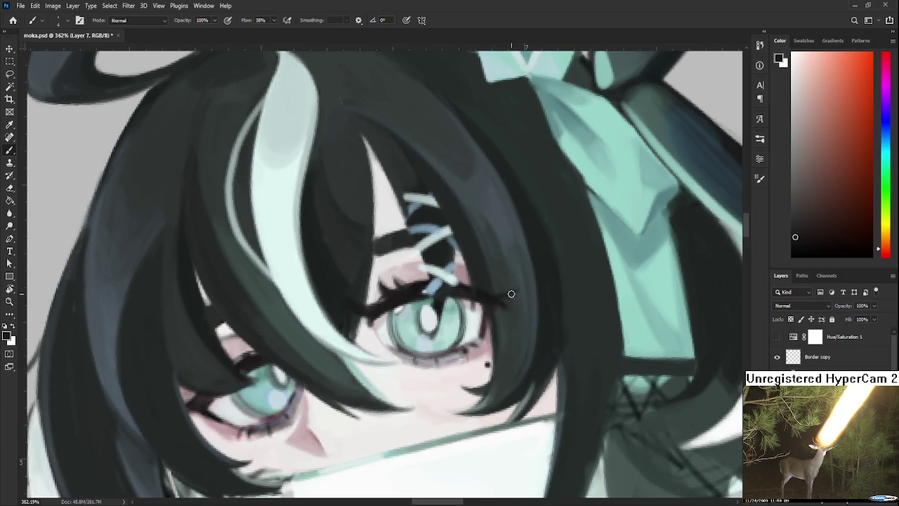
{"action": "left_click_drag", "start_coordinate": [494, 298], "coordinate": [538, 280]}
{"action": "left_click_drag", "start_coordinate": [490, 305], "coordinate": [533, 284]}
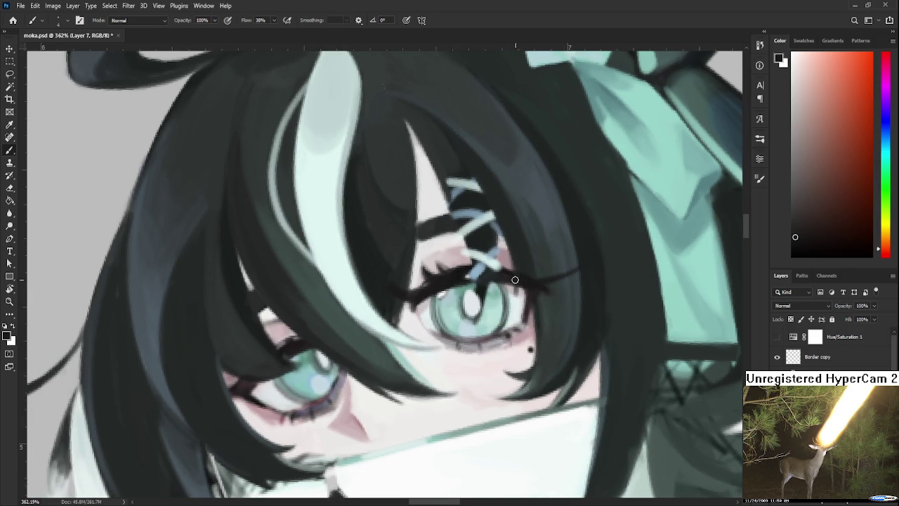
- Recentre on the right eye and sample the teal iris and near-black lash colours
{"action": "left_click_drag", "start_coordinate": [411, 307], "coordinate": [455, 292]}
{"action": "left_click", "coordinate": [454, 292], "text": "alt"}
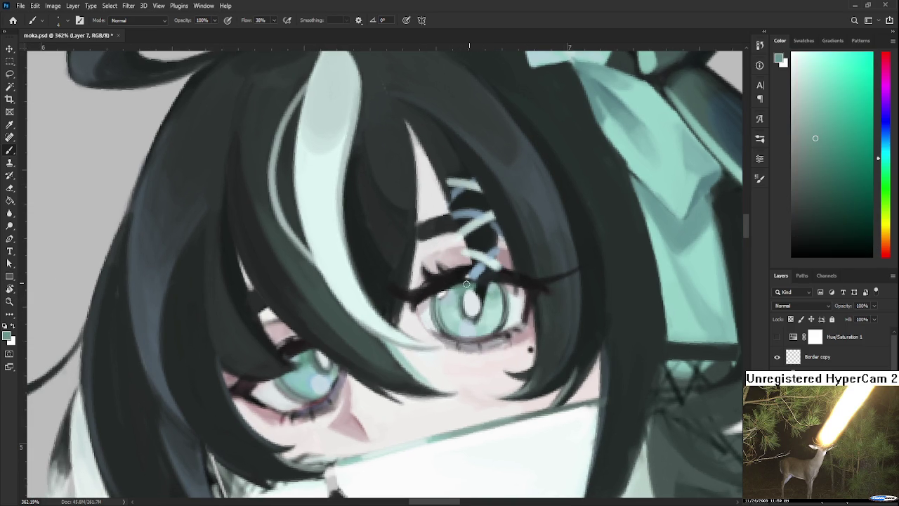
{"action": "left_click", "coordinate": [439, 277], "text": "alt"}
{"action": "left_click", "coordinate": [443, 281], "text": "alt"}
{"action": "left_click", "coordinate": [436, 281], "text": "alt"}
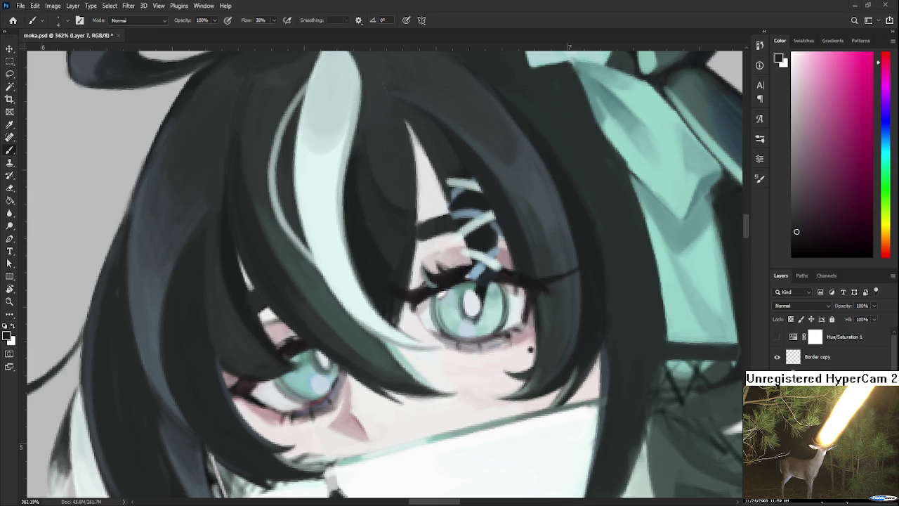
- Zoom in, sample eye colours, and darken and extend the inner end of the upper lash
{"action": "scroll", "coordinate": [523, 292], "scroll_direction": "up", "scroll_amount": 1}
{"action": "left_click", "coordinate": [422, 296], "text": "alt"}
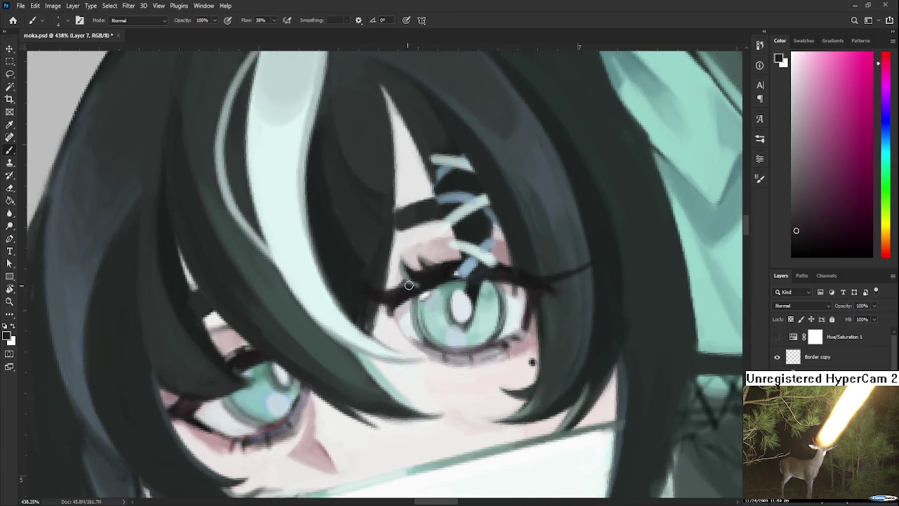
{"action": "left_click", "coordinate": [412, 275], "text": "alt"}
{"action": "left_click", "coordinate": [408, 273], "text": "alt"}
{"action": "left_click", "coordinate": [428, 275], "text": "alt"}
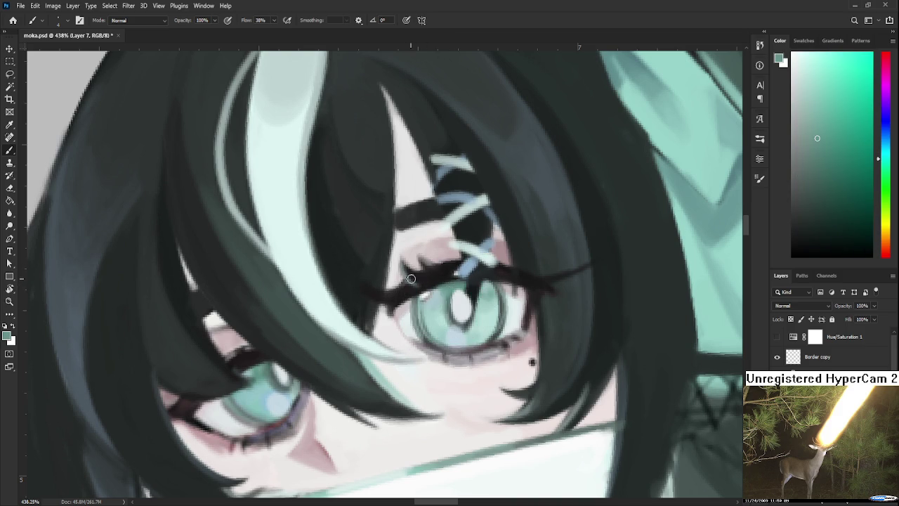
{"action": "left_click_drag", "start_coordinate": [358, 283], "coordinate": [369, 289]}
- Shift along the eye and resample near-black lash and teal iris tones
{"action": "left_click", "coordinate": [383, 297], "text": "alt"}
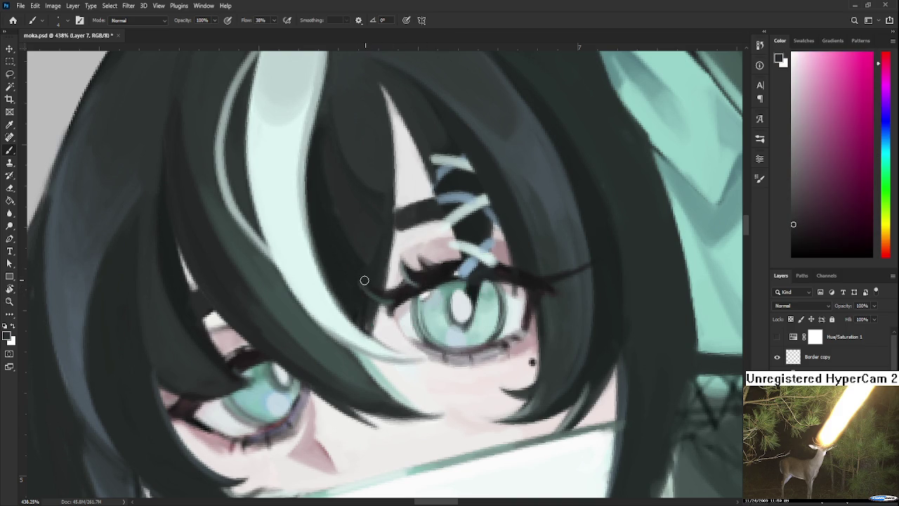
{"action": "left_click", "coordinate": [392, 292], "text": "alt"}
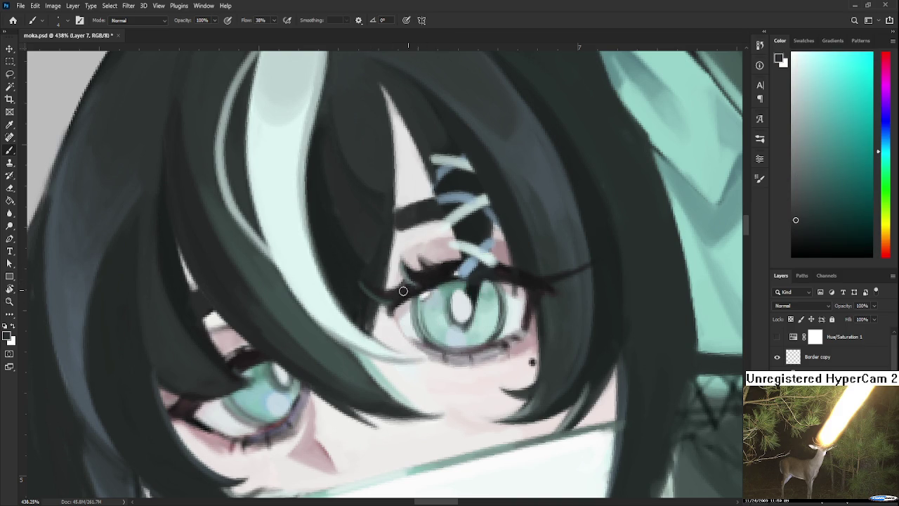
{"action": "left_click_drag", "start_coordinate": [451, 267], "coordinate": [413, 273]}
{"action": "left_click", "coordinate": [413, 299], "text": "alt"}
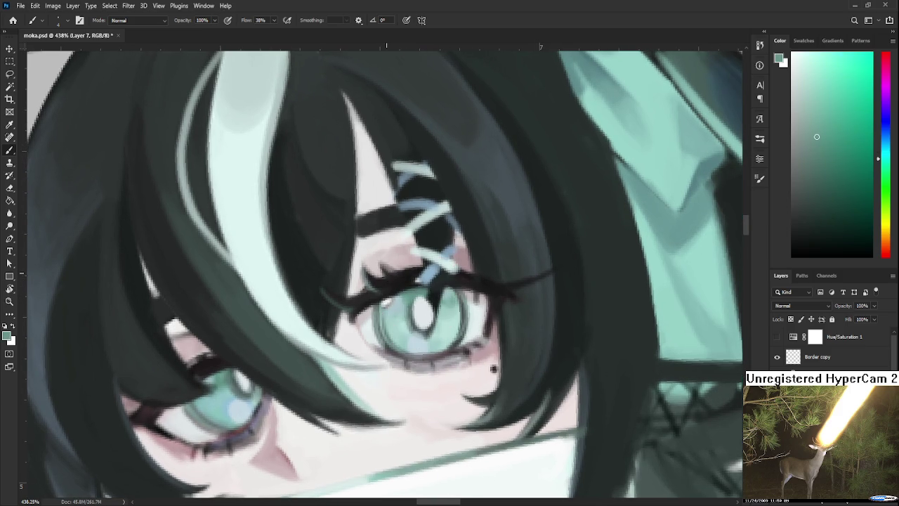
{"action": "left_click", "coordinate": [391, 273], "text": "alt"}
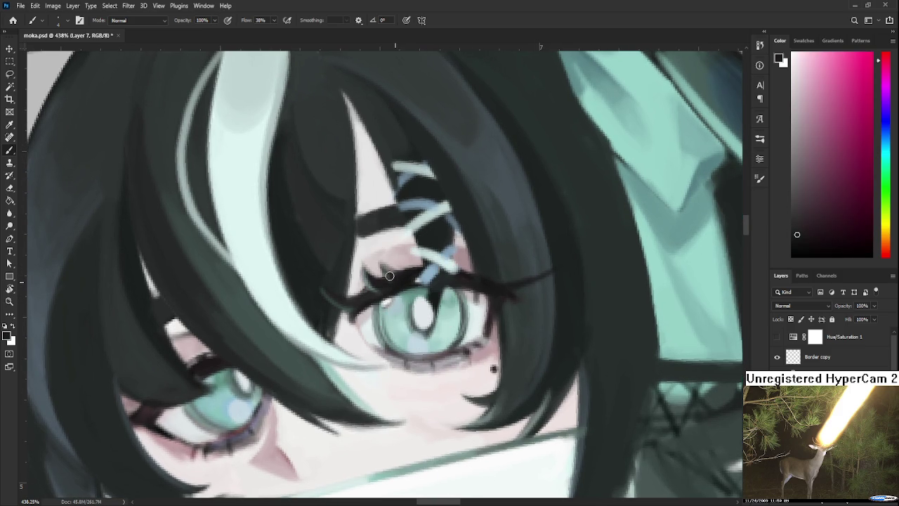
{"action": "left_click", "coordinate": [400, 272], "text": "alt"}
- Readjust the zoom and sample a dark green from the hair
{"action": "scroll", "coordinate": [506, 200], "scroll_direction": "down", "scroll_amount": 2}
{"action": "scroll", "coordinate": [501, 198], "scroll_direction": "down", "scroll_amount": 3}
{"action": "scroll", "coordinate": [477, 204], "scroll_direction": "down", "scroll_amount": 2}
{"action": "scroll", "coordinate": [449, 211], "scroll_direction": "up", "scroll_amount": 1}
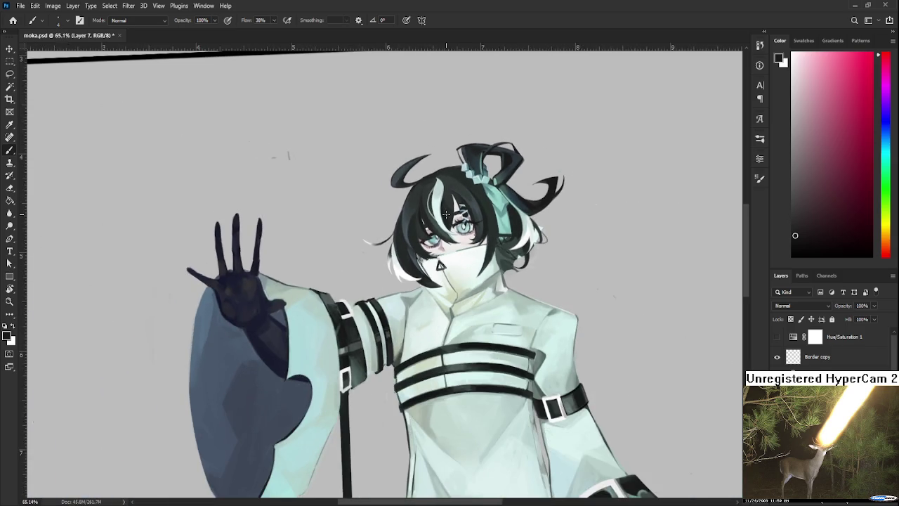
{"action": "scroll", "coordinate": [446, 215], "scroll_direction": "up", "scroll_amount": 2}
{"action": "scroll", "coordinate": [447, 214], "scroll_direction": "up", "scroll_amount": 2}
{"action": "scroll", "coordinate": [436, 225], "scroll_direction": "up", "scroll_amount": 2}
{"action": "scroll", "coordinate": [425, 236], "scroll_direction": "up", "scroll_amount": 1}
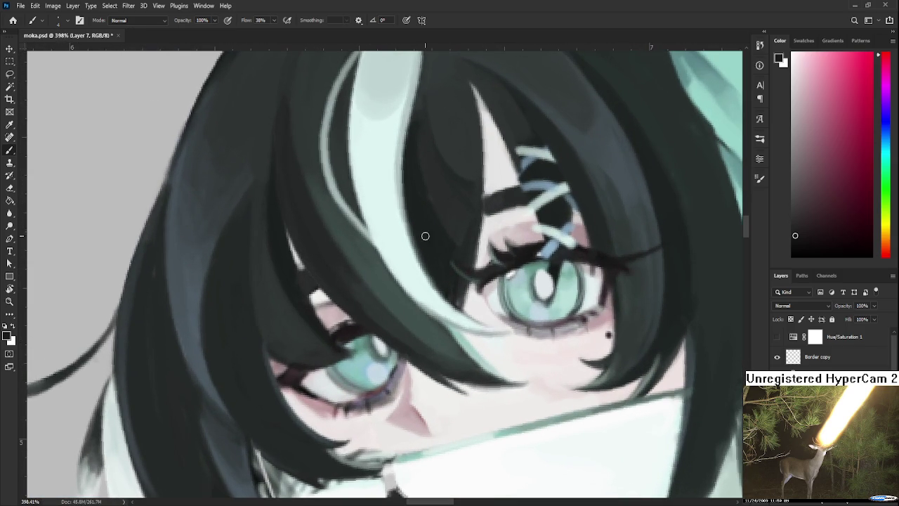
{"action": "left_click", "coordinate": [459, 252], "text": "alt"}
- Erase stray marks around the lash and repaint with sampled dark purple tones
{"action": "key", "text": "e"}
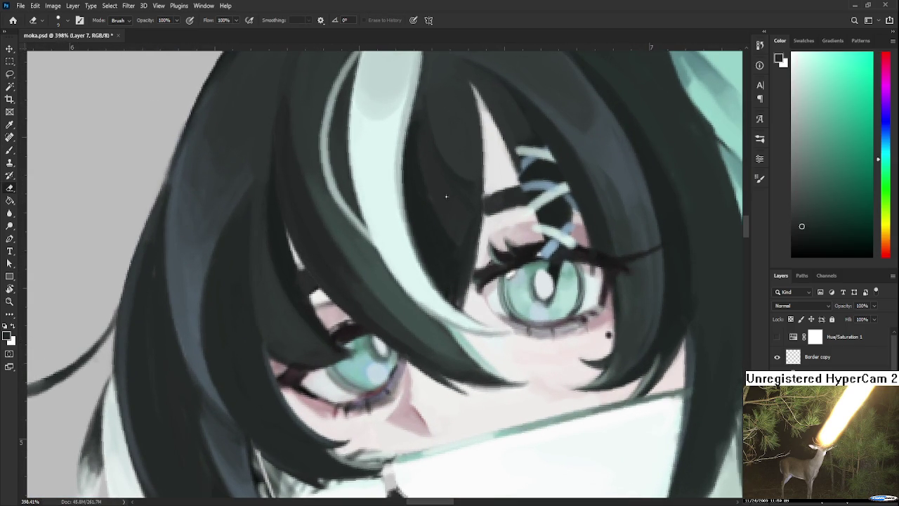
{"action": "key", "text": "b"}
{"action": "left_click", "coordinate": [491, 263], "text": "alt"}
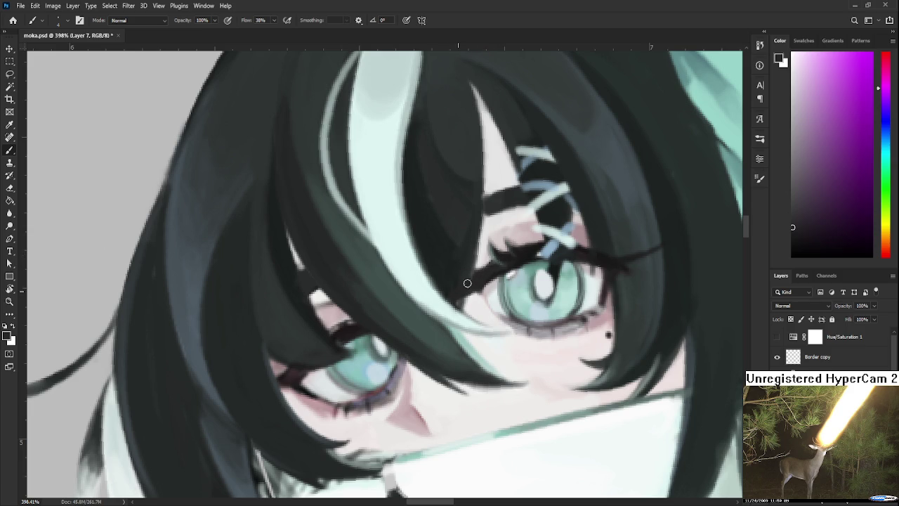
{"action": "left_click_drag", "start_coordinate": [465, 304], "coordinate": [452, 300]}
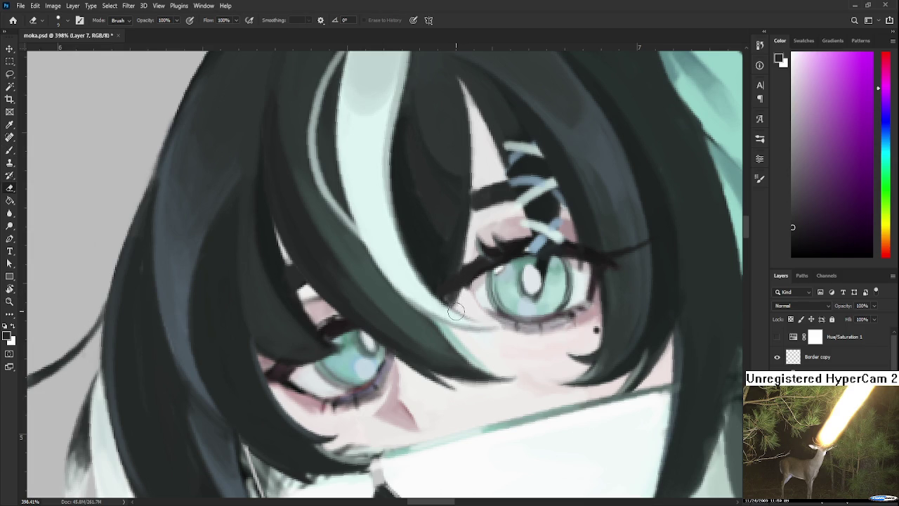
{"action": "key", "text": "e"}
{"action": "key", "text": "b"}
{"action": "left_click", "coordinate": [482, 262], "text": "alt"}
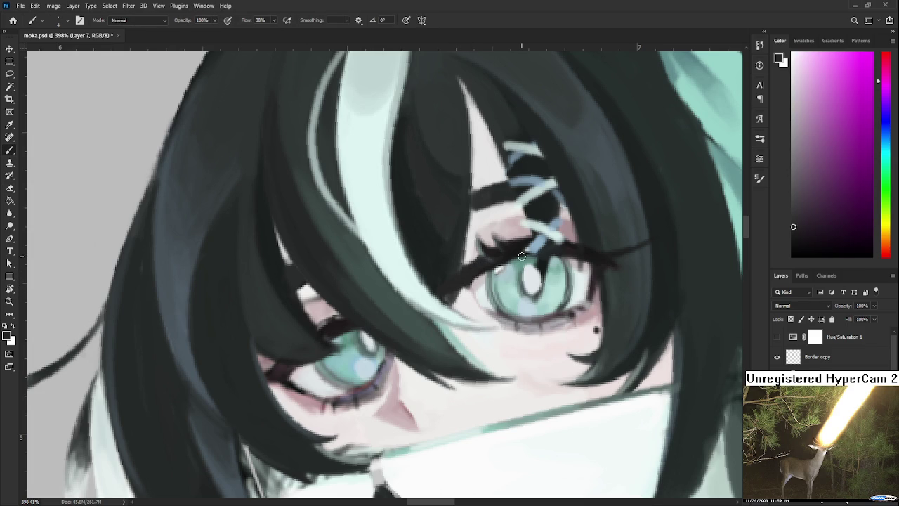
{"action": "scroll", "coordinate": [520, 279], "scroll_direction": "down", "scroll_amount": 3}
- Zoom back in on the eye and sample the light pink skin tone
{"action": "scroll", "coordinate": [531, 281], "scroll_direction": "down", "scroll_amount": 3}
{"action": "scroll", "coordinate": [531, 281], "scroll_direction": "down", "scroll_amount": 3}
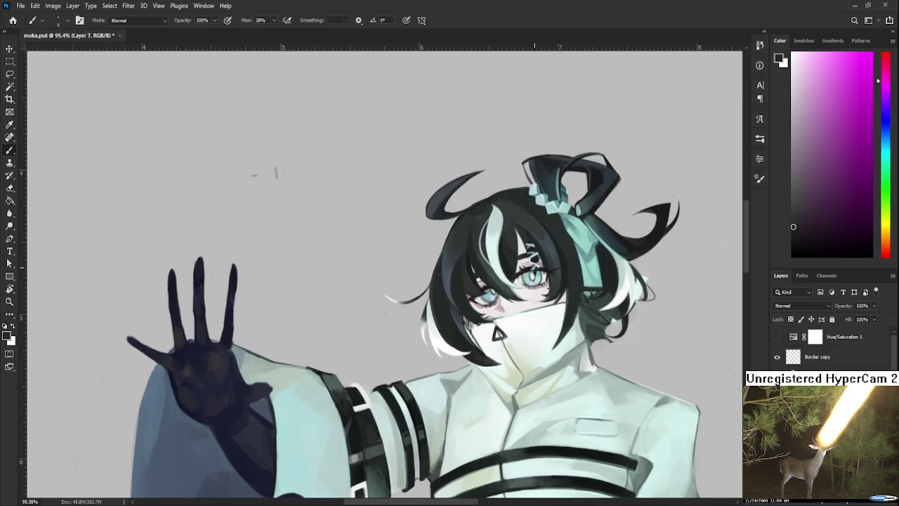
{"action": "scroll", "coordinate": [541, 271], "scroll_direction": "down", "scroll_amount": 2}
{"action": "scroll", "coordinate": [558, 257], "scroll_direction": "down", "scroll_amount": 1}
{"action": "scroll", "coordinate": [564, 253], "scroll_direction": "up", "scroll_amount": 1}
{"action": "scroll", "coordinate": [555, 256], "scroll_direction": "up", "scroll_amount": 3}
{"action": "scroll", "coordinate": [534, 259], "scroll_direction": "up", "scroll_amount": 3}
{"action": "scroll", "coordinate": [506, 260], "scroll_direction": "up", "scroll_amount": 3}
{"action": "scroll", "coordinate": [491, 260], "scroll_direction": "up", "scroll_amount": 1}
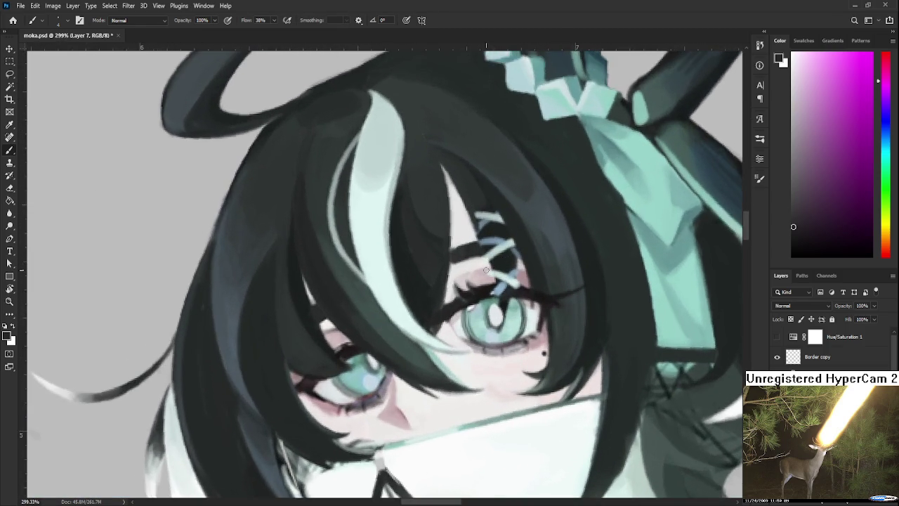
{"action": "scroll", "coordinate": [491, 262], "scroll_direction": "up", "scroll_amount": 1}
{"action": "scroll", "coordinate": [495, 265], "scroll_direction": "up", "scroll_amount": 1}
{"action": "scroll", "coordinate": [505, 272], "scroll_direction": "up", "scroll_amount": 1}
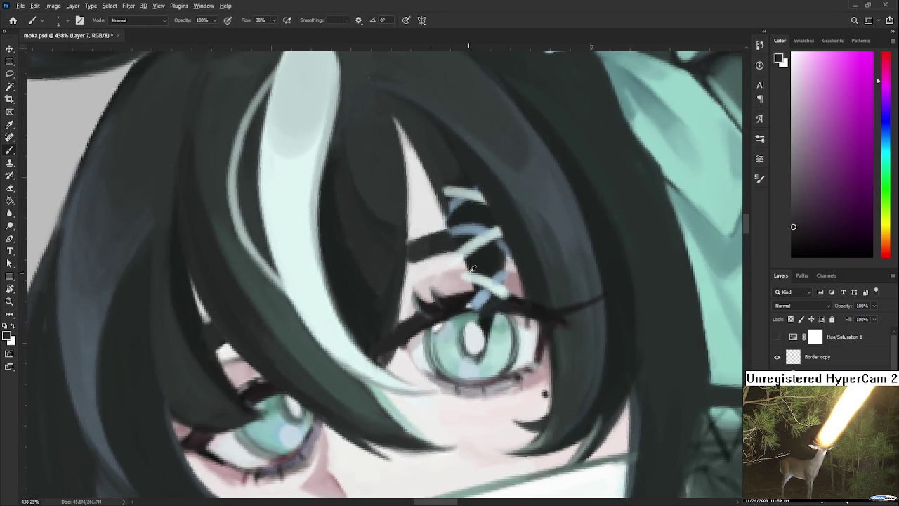
{"action": "left_click", "coordinate": [434, 281], "text": "alt"}
- Erase around the eye, then set the painting colour to dark red
{"action": "key", "text": "e"}
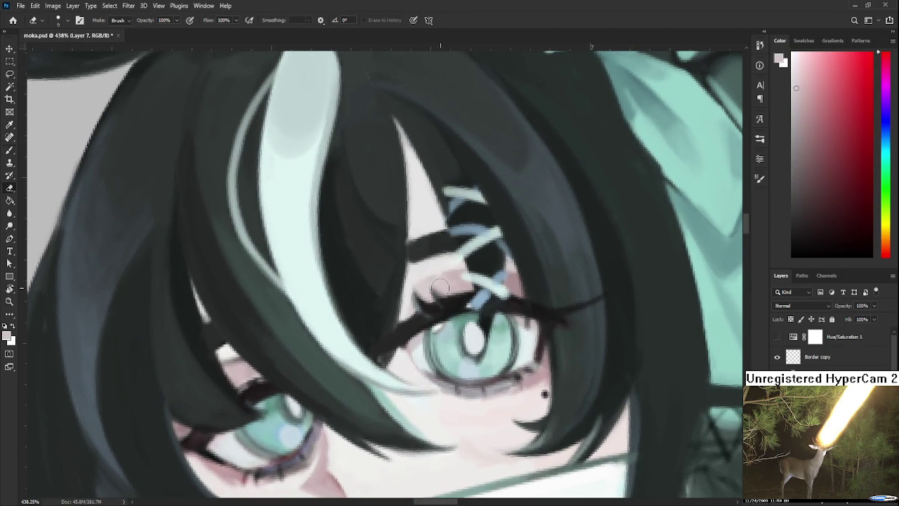
{"action": "left_click_drag", "start_coordinate": [434, 281], "coordinate": [455, 239]}
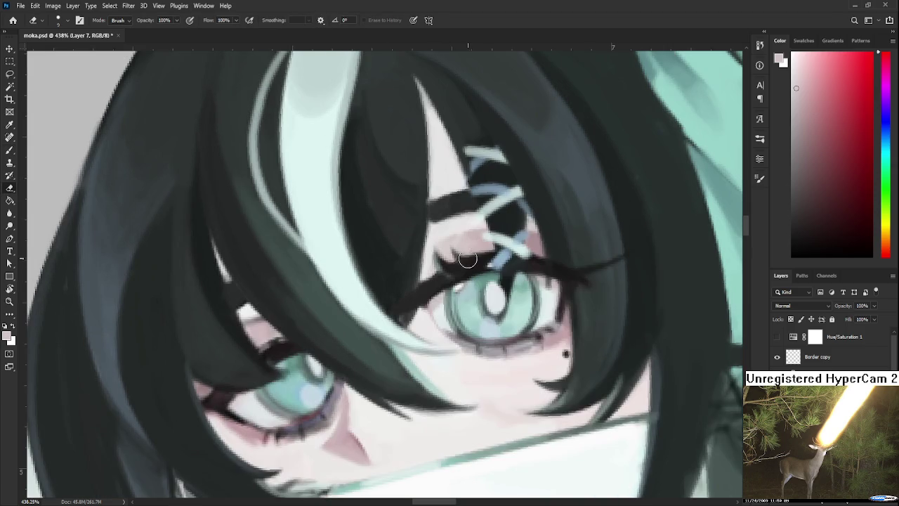
{"action": "key", "text": "b"}
{"action": "left_click", "coordinate": [455, 268], "text": "alt"}
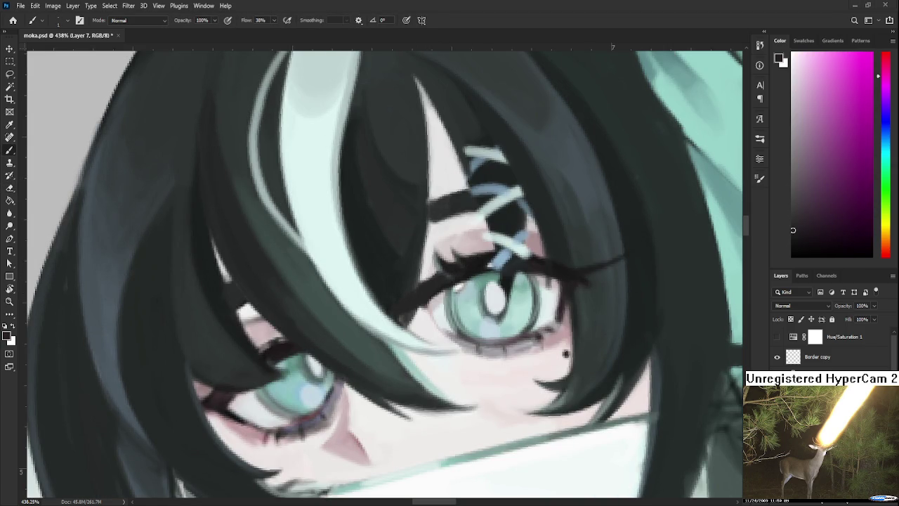
{"action": "left_click_drag", "start_coordinate": [878, 236], "coordinate": [878, 257]}
{"action": "left_click", "coordinate": [846, 166]}
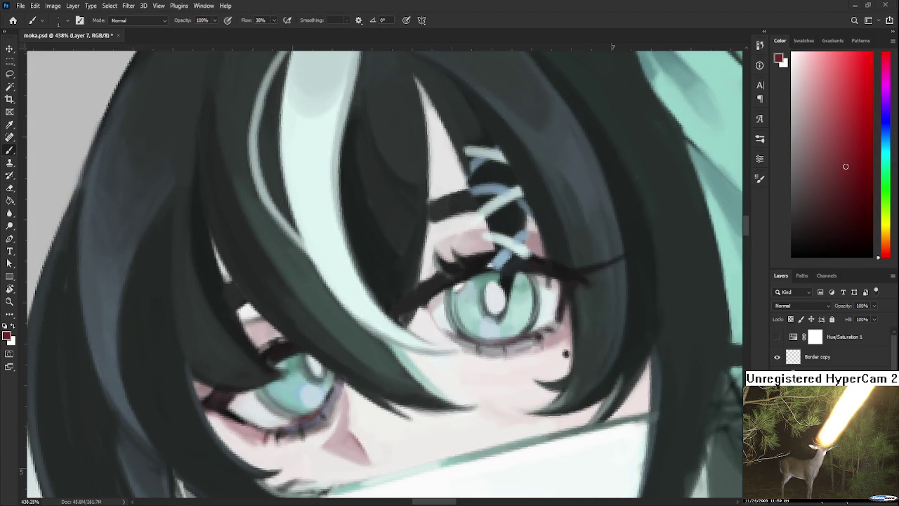
{"action": "mouse_move", "coordinate": [442, 256]}
{"action": "left_mouse_down"}
{"action": "mouse_move", "coordinate": [397, 304]}
{"action": "mouse_move", "coordinate": [463, 268]}
{"action": "left_mouse_up"}
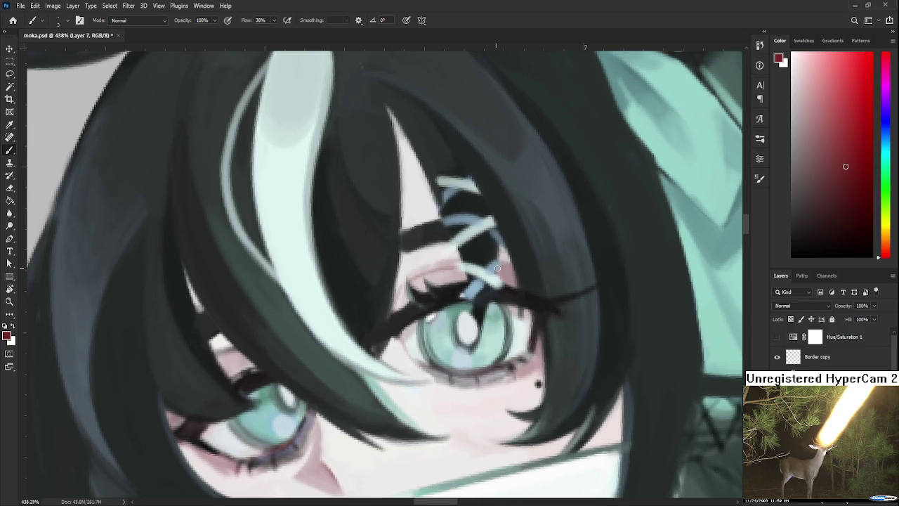
- Zoom out to the doodle sketches beneath the frame border
{"action": "scroll", "coordinate": [505, 269], "scroll_direction": "down", "scroll_amount": 3}
{"action": "scroll", "coordinate": [520, 281], "scroll_direction": "down", "scroll_amount": 3}
{"action": "scroll", "coordinate": [537, 297], "scroll_direction": "down", "scroll_amount": 3}
{"action": "scroll", "coordinate": [538, 297], "scroll_direction": "down", "scroll_amount": 2}
{"action": "scroll", "coordinate": [527, 292], "scroll_direction": "down", "scroll_amount": 3}
{"action": "scroll", "coordinate": [513, 285], "scroll_direction": "down", "scroll_amount": 3}
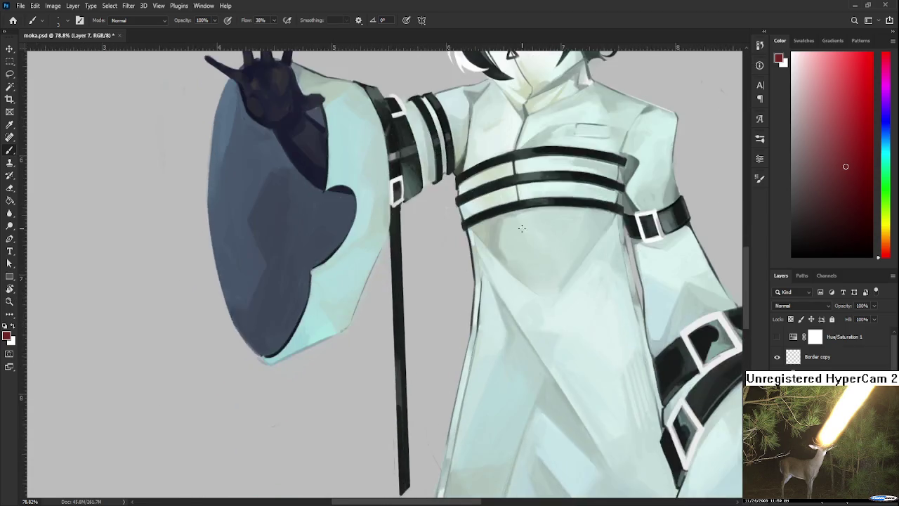
{"action": "scroll", "coordinate": [490, 278], "scroll_direction": "down", "scroll_amount": 3}
{"action": "scroll", "coordinate": [490, 278], "scroll_direction": "down", "scroll_amount": 2}
{"action": "scroll", "coordinate": [500, 326], "scroll_direction": "down", "scroll_amount": 3}
{"action": "scroll", "coordinate": [528, 289], "scroll_direction": "up", "scroll_amount": 2}
- Pan to the right-hand doodles, switch to black, and sketch an arc with base lines
{"action": "mouse_move", "coordinate": [612, 341]}
{"action": "left_mouse_down"}
{"action": "mouse_move", "coordinate": [423, 357]}
{"action": "mouse_move", "coordinate": [204, 442]}
{"action": "left_mouse_up"}
{"action": "scroll", "coordinate": [444, 375], "scroll_direction": "up", "scroll_amount": 1}
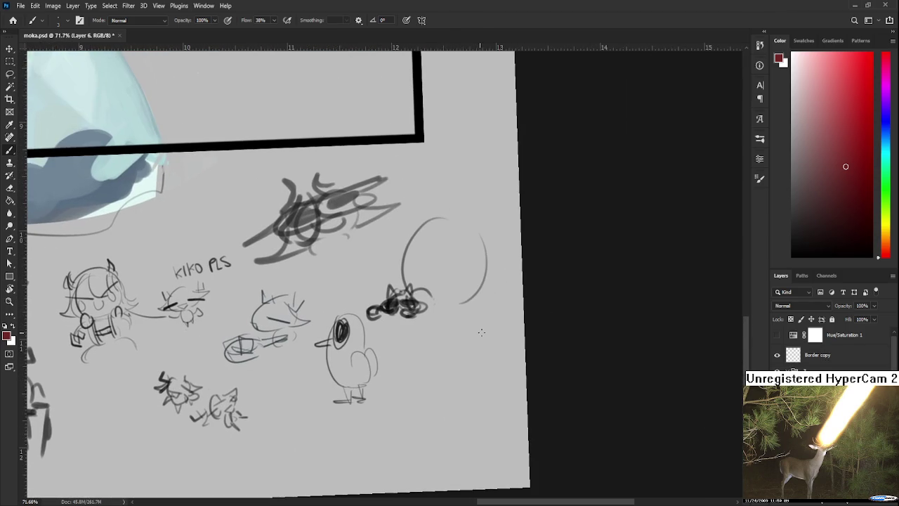
{"action": "key", "text": "d"}
{"action": "mouse_move", "coordinate": [474, 349]}
{"action": "left_mouse_down"}
{"action": "mouse_move", "coordinate": [456, 379]}
{"action": "mouse_move", "coordinate": [451, 374]}
{"action": "mouse_move", "coordinate": [479, 378]}
{"action": "mouse_move", "coordinate": [451, 393]}
{"action": "left_mouse_up"}
{"action": "key", "text": "ctrl+z"}
{"action": "mouse_move", "coordinate": [455, 364]}
{"action": "left_mouse_down"}
{"action": "mouse_move", "coordinate": [447, 375]}
{"action": "mouse_move", "coordinate": [500, 381]}
{"action": "mouse_move", "coordinate": [485, 360]}
{"action": "mouse_move", "coordinate": [478, 380]}
{"action": "mouse_move", "coordinate": [489, 366]}
{"action": "mouse_move", "coordinate": [444, 378]}
{"action": "left_mouse_up"}
- Add heavy brow strokes, pointed ears and little horns to the round doodle
{"action": "mouse_move", "coordinate": [462, 378]}
{"action": "left_mouse_down"}
{"action": "mouse_move", "coordinate": [498, 368]}
{"action": "mouse_move", "coordinate": [450, 361]}
{"action": "mouse_move", "coordinate": [458, 357]}
{"action": "left_mouse_up"}
{"action": "mouse_move", "coordinate": [487, 353]}
{"action": "left_mouse_down"}
{"action": "mouse_move", "coordinate": [503, 361]}
{"action": "mouse_move", "coordinate": [431, 368]}
{"action": "left_mouse_up"}
{"action": "key", "text": "ctrl+z"}
{"action": "key", "text": "ctrl+z"}
{"action": "key", "text": "ctrl+z"}
{"action": "left_click_drag", "start_coordinate": [432, 370], "coordinate": [451, 377]}
{"action": "left_click_drag", "start_coordinate": [488, 353], "coordinate": [496, 364]}
{"action": "mouse_move", "coordinate": [441, 351]}
{"action": "left_mouse_down"}
{"action": "mouse_move", "coordinate": [442, 364]}
{"action": "mouse_move", "coordinate": [456, 351]}
{"action": "mouse_move", "coordinate": [502, 350]}
{"action": "left_mouse_up"}
{"action": "mouse_move", "coordinate": [496, 340]}
{"action": "left_mouse_down"}
{"action": "mouse_move", "coordinate": [477, 398]}
{"action": "mouse_move", "coordinate": [488, 395]}
{"action": "mouse_move", "coordinate": [449, 391]}
{"action": "left_mouse_up"}
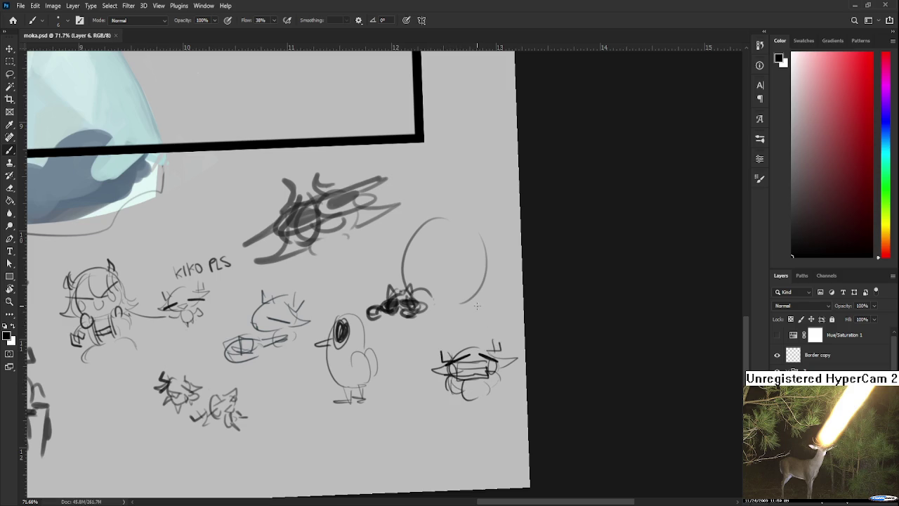
{"action": "scroll", "coordinate": [477, 301], "scroll_direction": "down", "scroll_amount": 1}
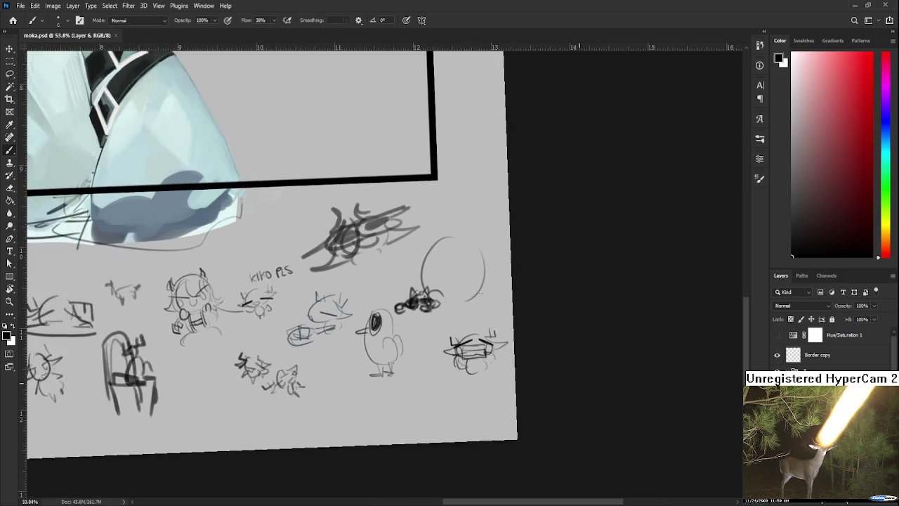
- Zoom out, pan to the framed character, and zoom in on her face and teal eyes
{"action": "scroll", "coordinate": [475, 288], "scroll_direction": "down", "scroll_amount": 1}
{"action": "scroll", "coordinate": [472, 274], "scroll_direction": "down", "scroll_amount": 1}
{"action": "scroll", "coordinate": [469, 260], "scroll_direction": "down", "scroll_amount": 1}
{"action": "mouse_move", "coordinate": [470, 253]}
{"action": "left_mouse_down"}
{"action": "mouse_move", "coordinate": [502, 315]}
{"action": "mouse_move", "coordinate": [482, 321]}
{"action": "mouse_move", "coordinate": [548, 352]}
{"action": "mouse_move", "coordinate": [478, 391]}
{"action": "left_mouse_up"}
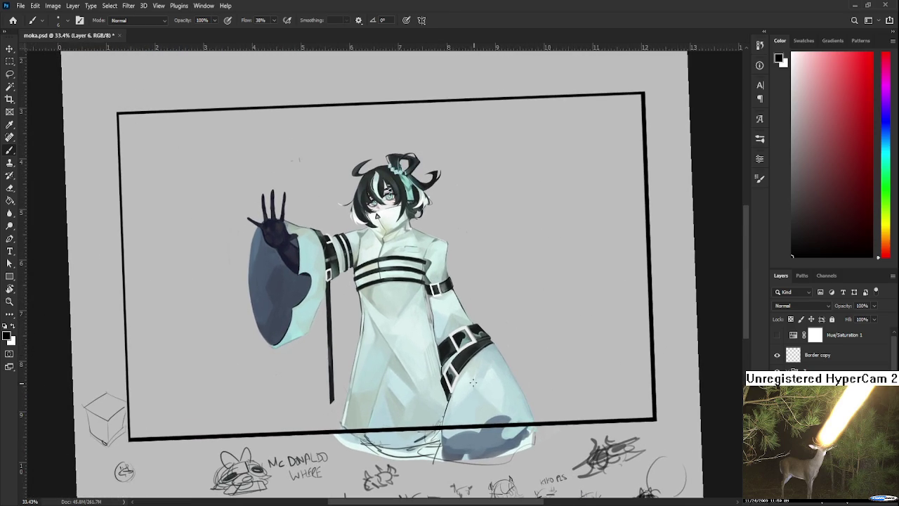
{"action": "scroll", "coordinate": [414, 229], "scroll_direction": "up", "scroll_amount": 1}
{"action": "scroll", "coordinate": [422, 235], "scroll_direction": "up", "scroll_amount": 2}
{"action": "scroll", "coordinate": [450, 249], "scroll_direction": "up", "scroll_amount": 1}
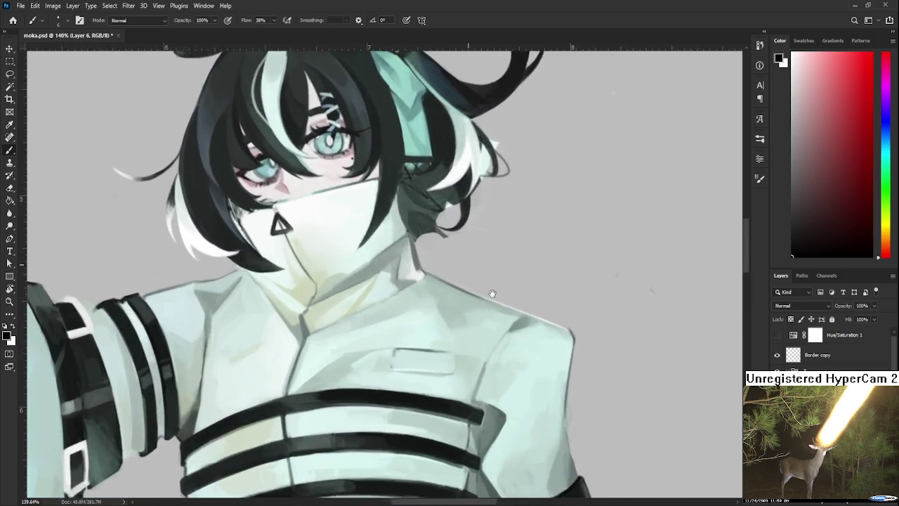
{"action": "scroll", "coordinate": [468, 261], "scroll_direction": "up", "scroll_amount": 1}
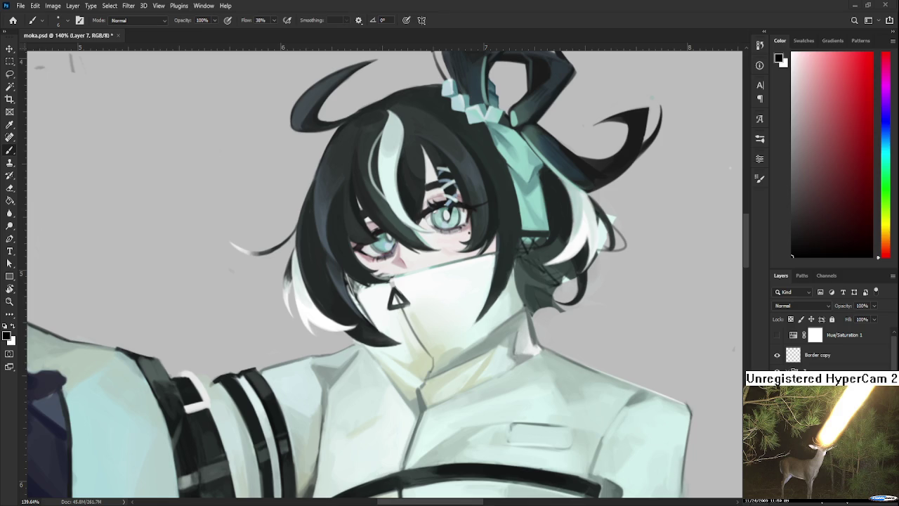
- Zoom in on the eye and sample dark eyelash, dark red and teal iris colours
{"action": "scroll", "coordinate": [453, 237], "scroll_direction": "up", "scroll_amount": 2}
{"action": "scroll", "coordinate": [453, 236], "scroll_direction": "up", "scroll_amount": 3}
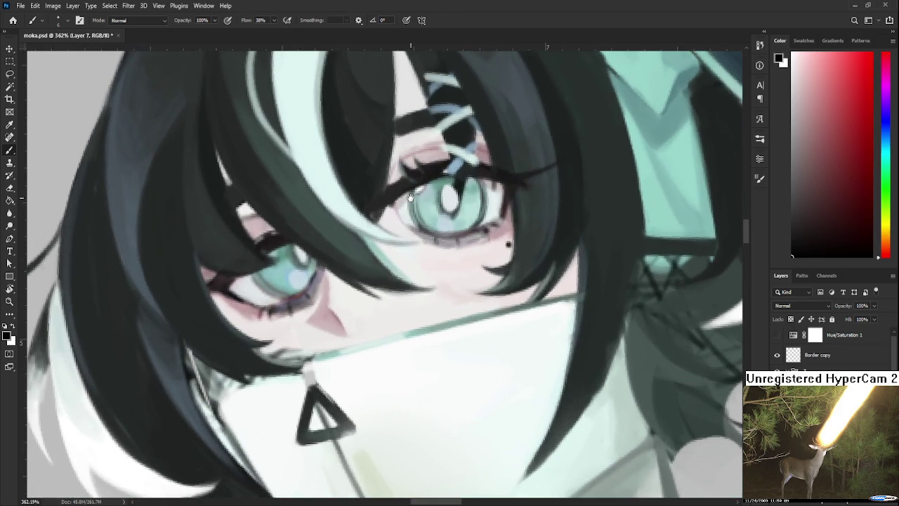
{"action": "scroll", "coordinate": [472, 296], "scroll_direction": "up", "scroll_amount": 2}
{"action": "left_click", "coordinate": [407, 280], "text": "alt"}
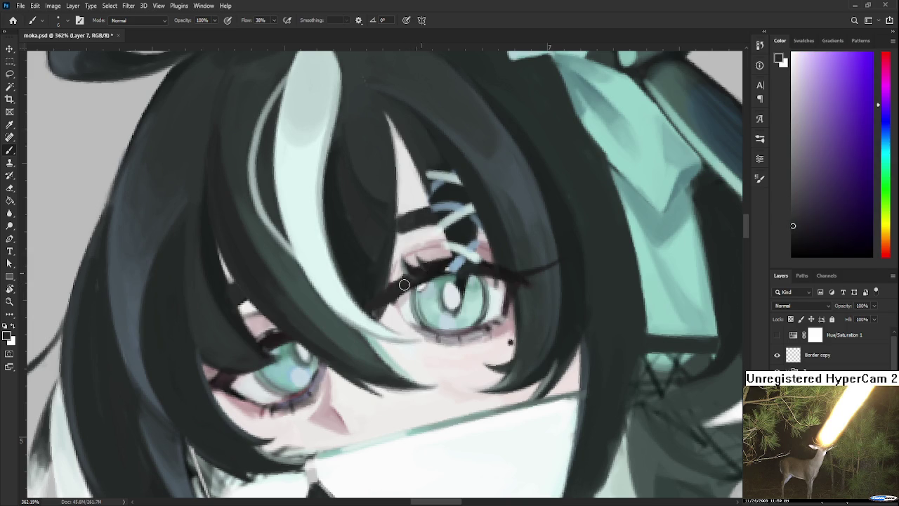
{"action": "left_click", "coordinate": [431, 266], "text": "alt"}
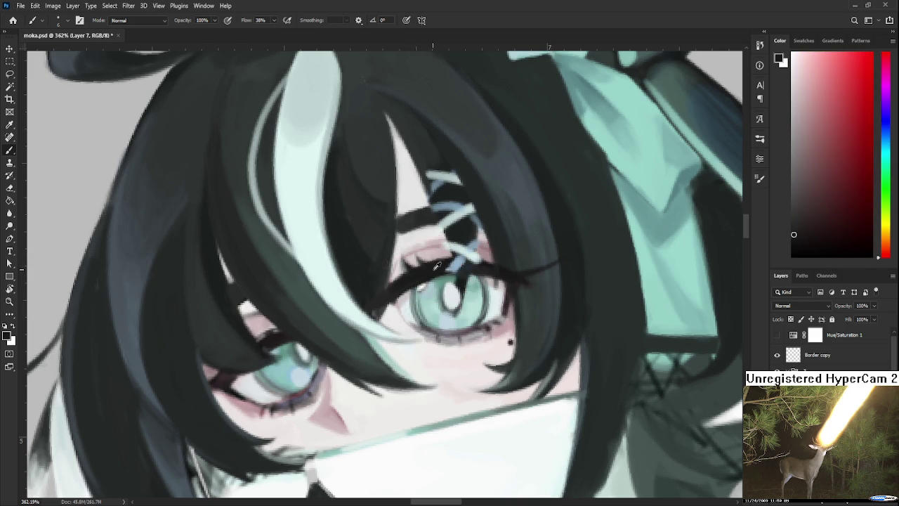
{"action": "left_click", "coordinate": [435, 285], "text": "alt"}
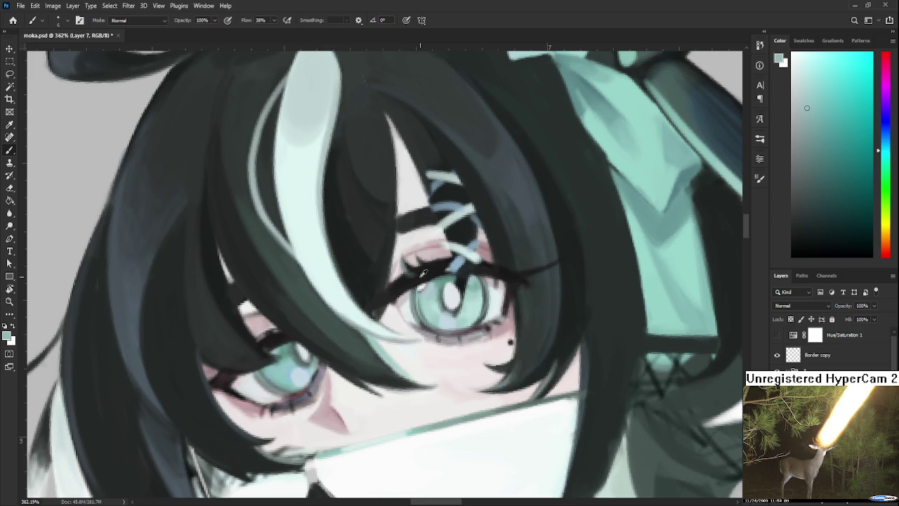
{"action": "left_click", "coordinate": [422, 273], "text": "alt"}
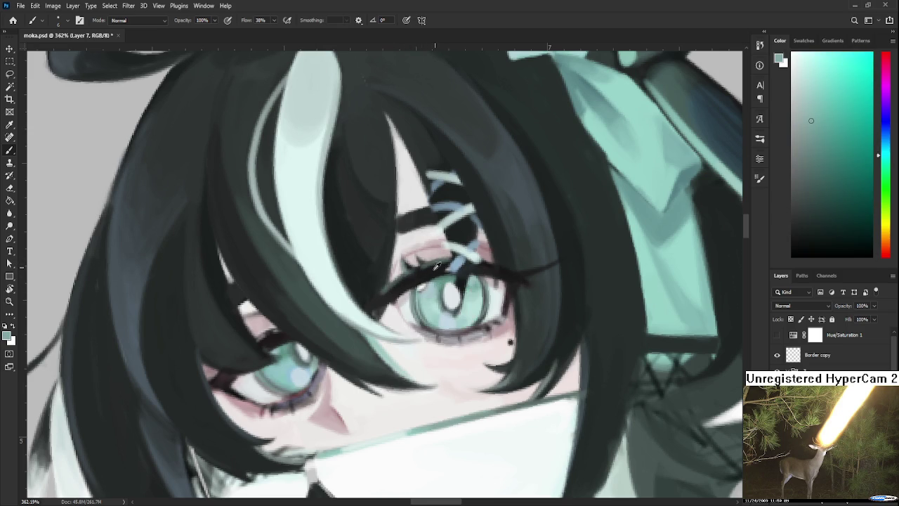
{"action": "left_click", "coordinate": [414, 275], "text": "alt"}
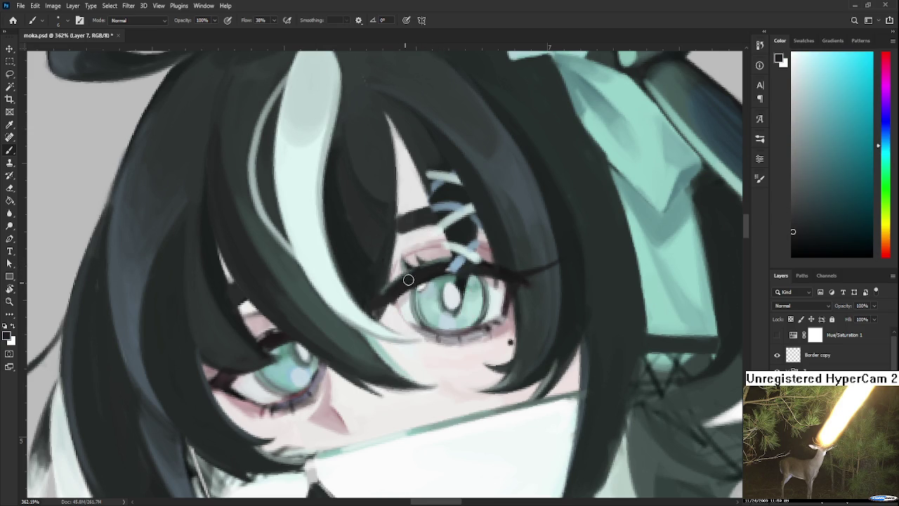
{"action": "left_click", "coordinate": [422, 285], "text": "alt"}
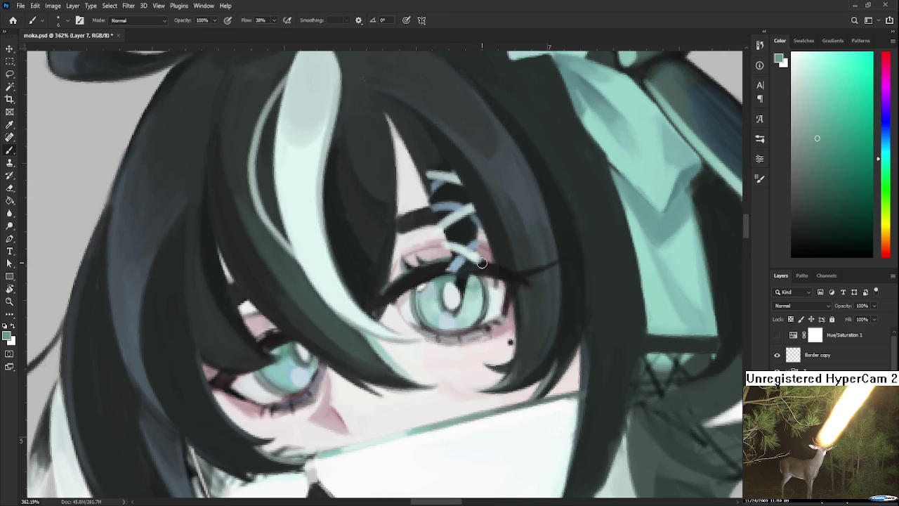
- Resample teal, dark red eye-line and dark blue tones from both eyes
{"action": "left_click_drag", "start_coordinate": [477, 263], "coordinate": [448, 272]}
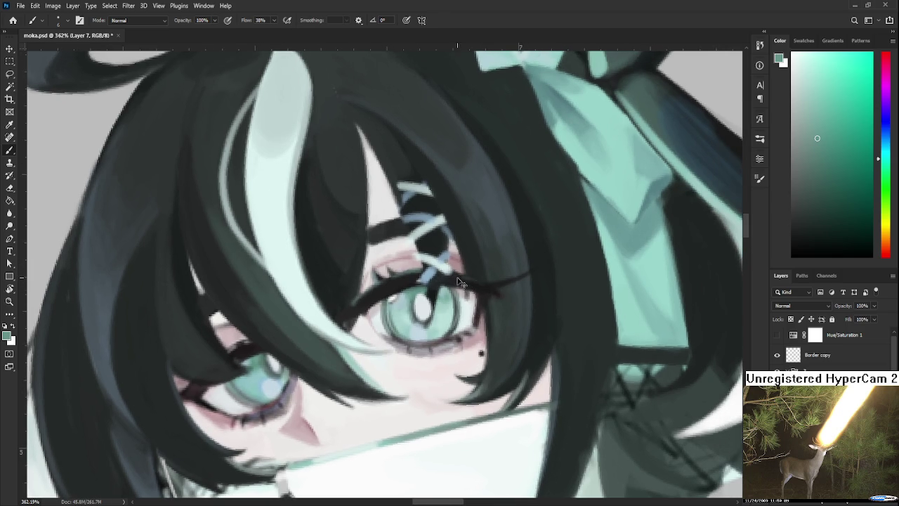
{"action": "left_click", "coordinate": [494, 284], "text": "alt"}
{"action": "left_click", "coordinate": [445, 301], "text": "alt"}
{"action": "left_click", "coordinate": [461, 286], "text": "alt"}
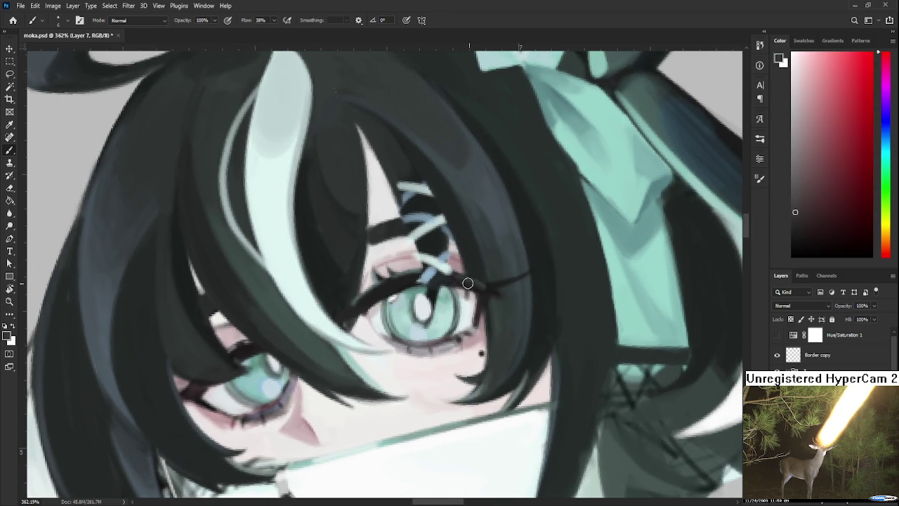
{"action": "left_click", "coordinate": [456, 282], "text": "alt"}
{"action": "left_click", "coordinate": [393, 294], "text": "alt"}
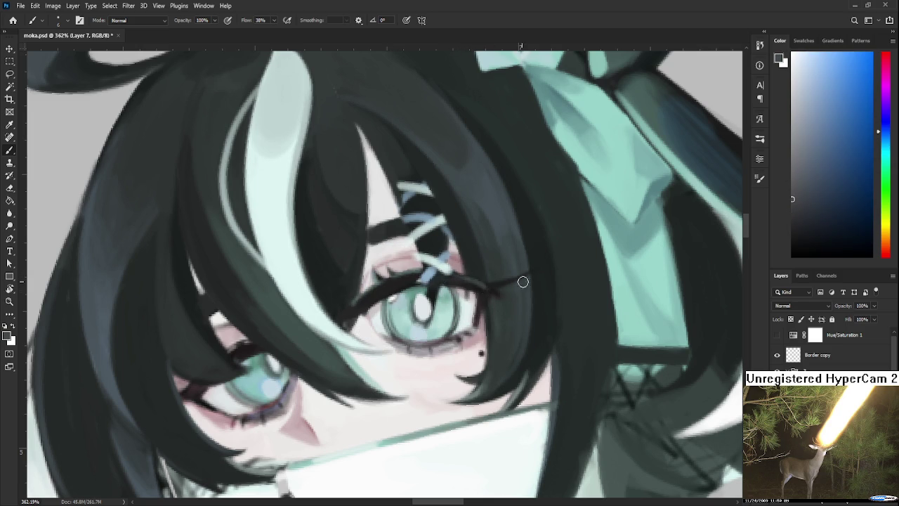
{"action": "left_click", "coordinate": [385, 295], "text": "alt"}
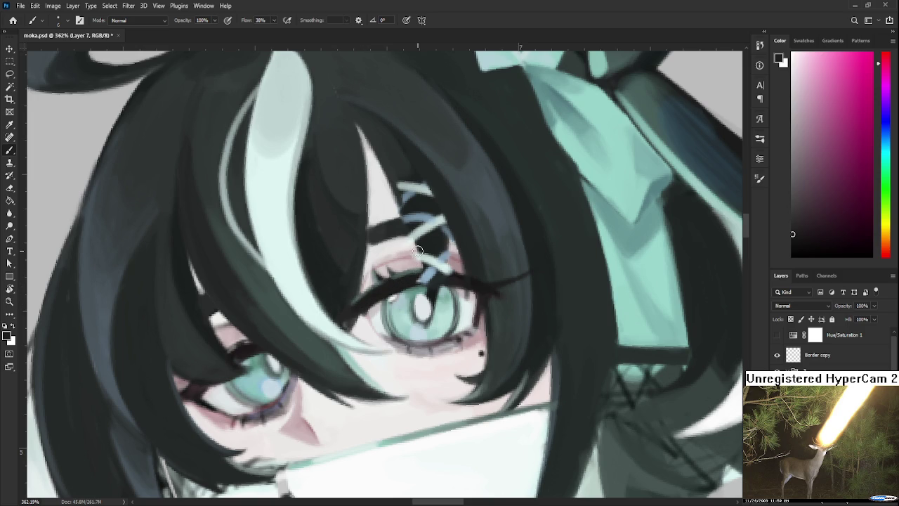
- Sample a bluish grey and test the eyelash stroke at the eye corner
{"action": "scroll", "coordinate": [420, 260], "scroll_direction": "down", "scroll_amount": 2}
{"action": "scroll", "coordinate": [423, 269], "scroll_direction": "down", "scroll_amount": 3}
{"action": "scroll", "coordinate": [423, 269], "scroll_direction": "down", "scroll_amount": 1}
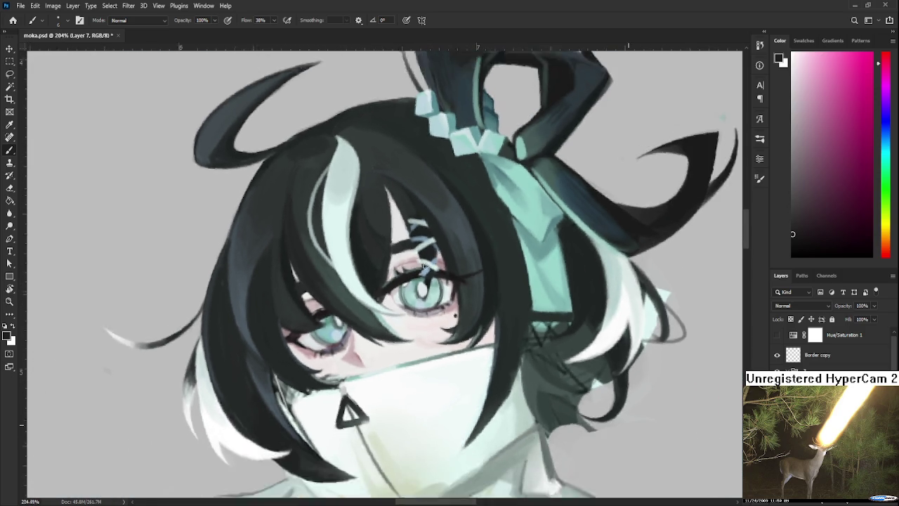
{"action": "scroll", "coordinate": [425, 265], "scroll_direction": "up", "scroll_amount": 2}
{"action": "scroll", "coordinate": [426, 265], "scroll_direction": "up", "scroll_amount": 2}
{"action": "scroll", "coordinate": [428, 268], "scroll_direction": "up", "scroll_amount": 1}
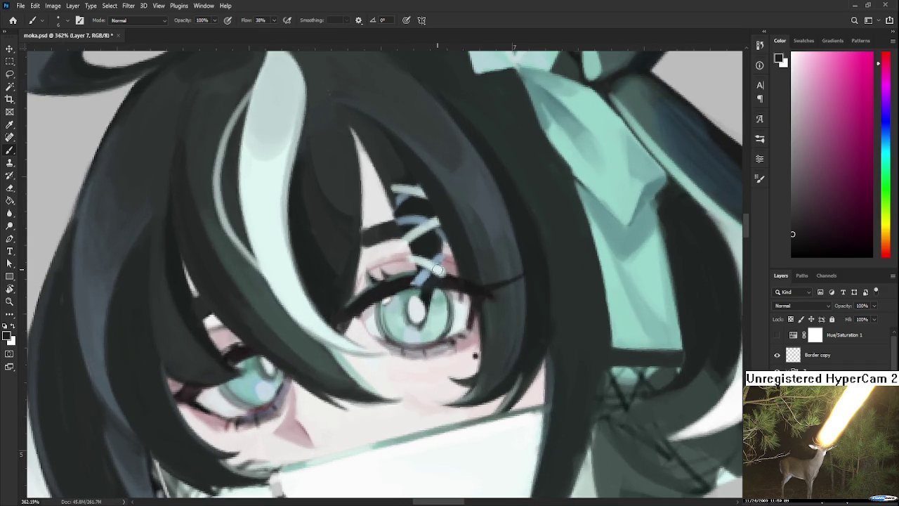
{"action": "scroll", "coordinate": [437, 274], "scroll_direction": "up", "scroll_amount": 1}
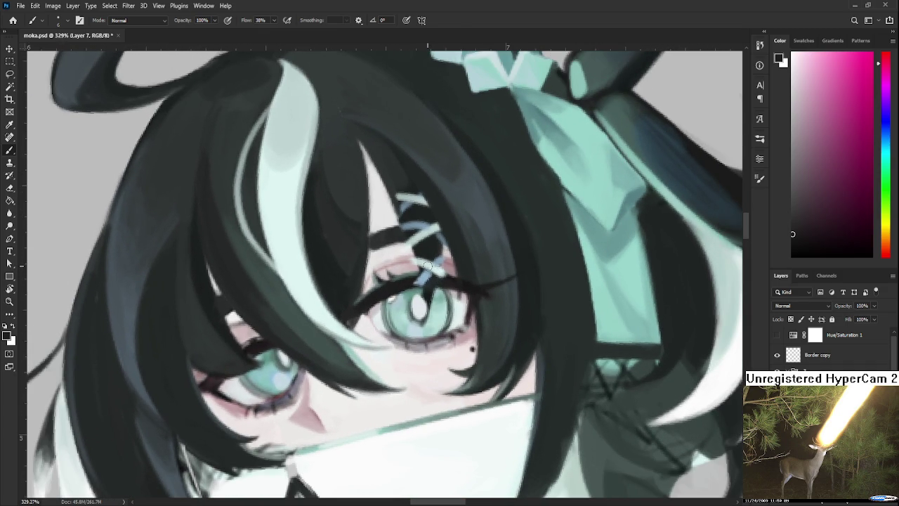
{"action": "left_click", "coordinate": [432, 265], "text": "alt"}
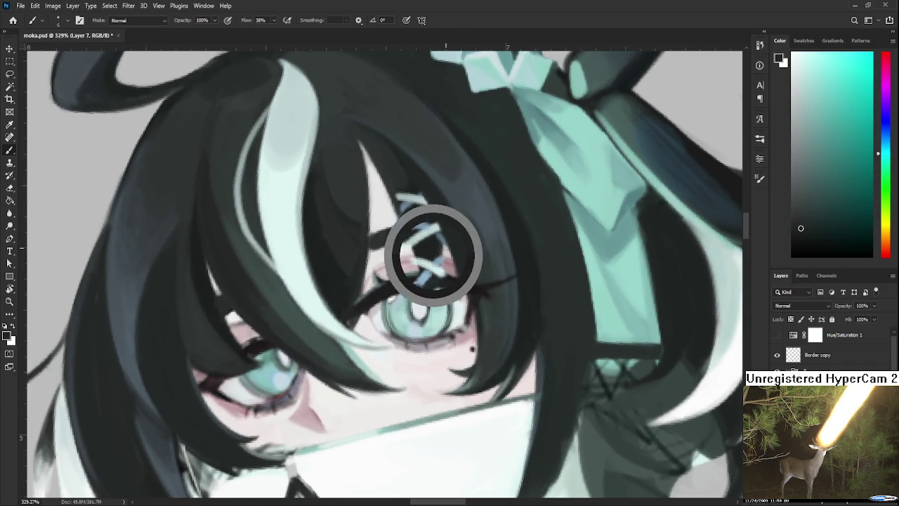
{"action": "left_click_drag", "start_coordinate": [432, 265], "coordinate": [515, 275]}
{"action": "key", "text": "ctrl+z"}
{"action": "key", "text": "ctrl+shift+z"}
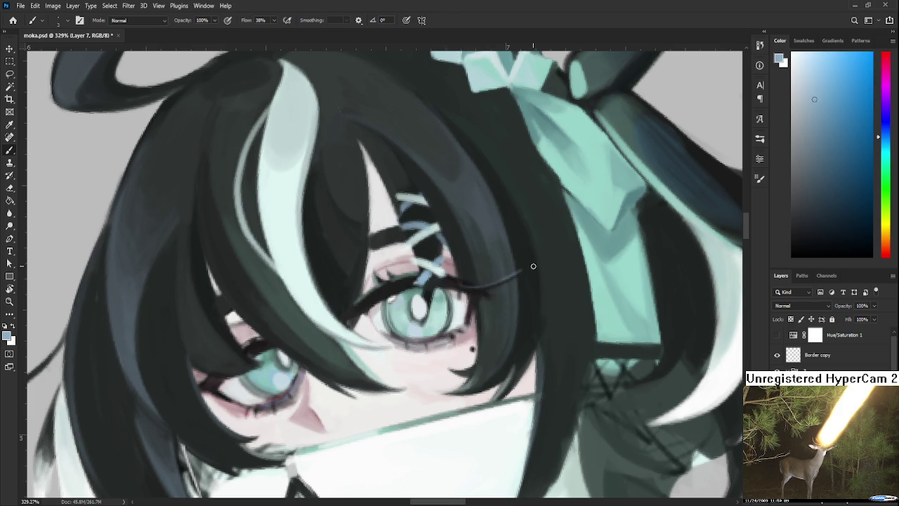
- Replace the old eyelash stroke with a thinner tip curving upward
{"action": "scroll", "coordinate": [521, 260], "scroll_direction": "down", "scroll_amount": 5}
{"action": "scroll", "coordinate": [521, 260], "scroll_direction": "up", "scroll_amount": 4}
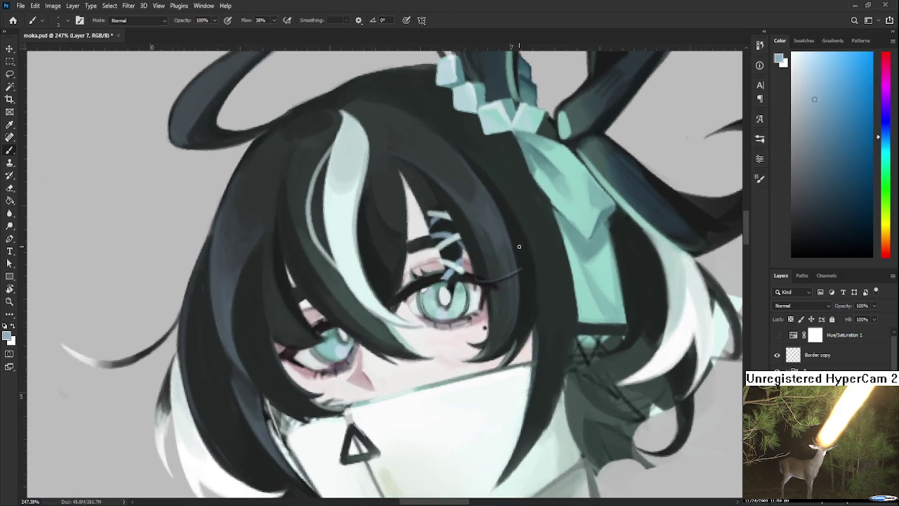
{"action": "key", "text": "ctrl+z"}
{"action": "left_click_drag", "start_coordinate": [491, 279], "coordinate": [549, 271]}
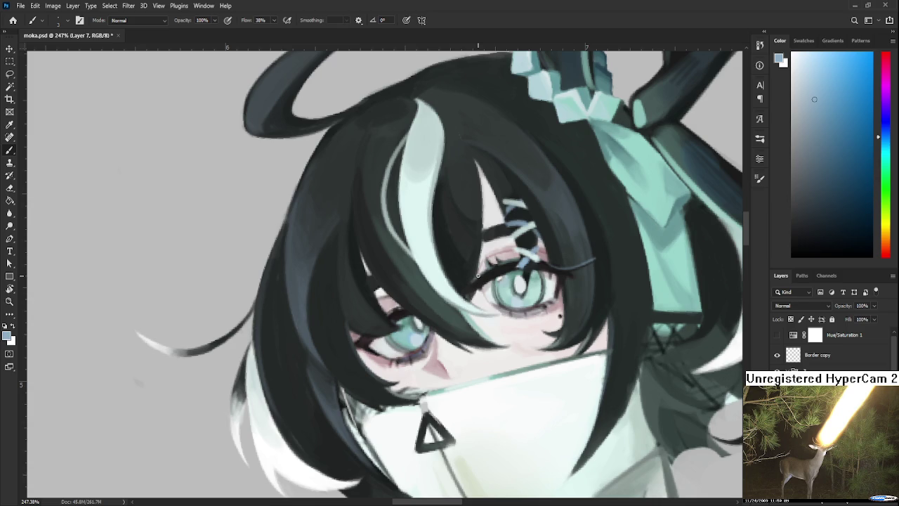
- Shift over the eye and sample dark eye-line and cyan tones nearby
{"action": "left_click_drag", "start_coordinate": [476, 284], "coordinate": [458, 307]}
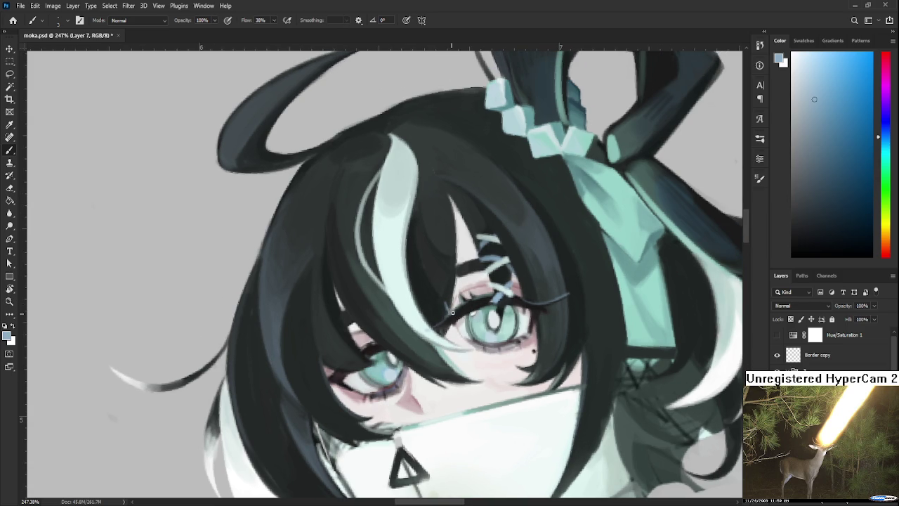
{"action": "left_click", "coordinate": [451, 313], "text": "alt"}
{"action": "left_click", "coordinate": [450, 308], "text": "alt"}
{"action": "left_click", "coordinate": [452, 311], "text": "alt"}
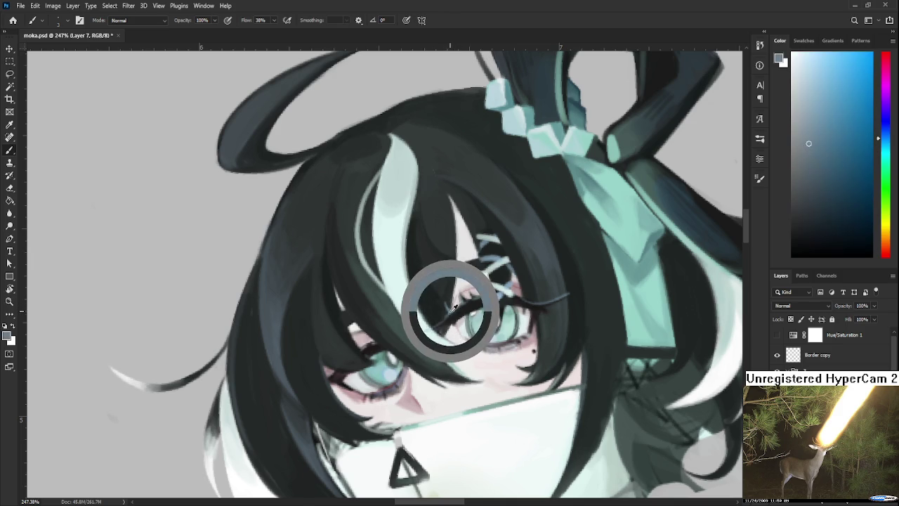
{"action": "left_click", "coordinate": [445, 298], "text": "alt"}
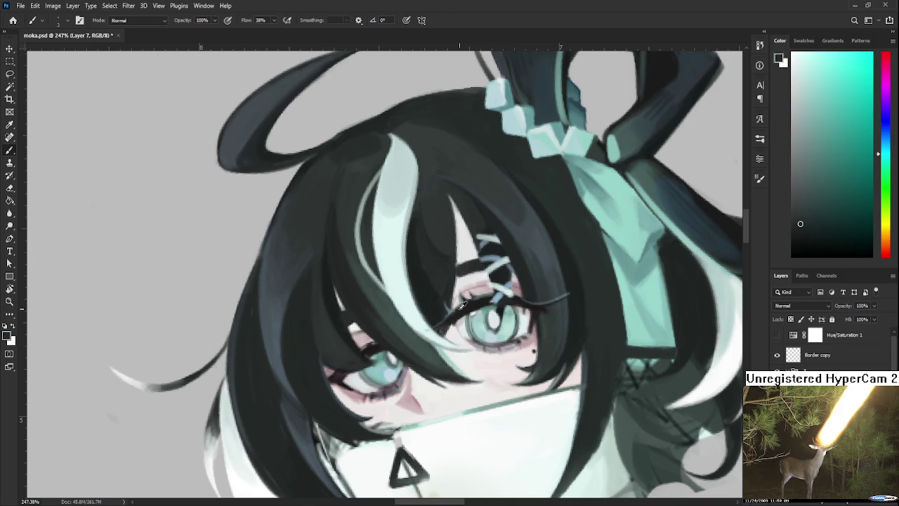
{"action": "left_click", "coordinate": [453, 317], "text": "alt"}
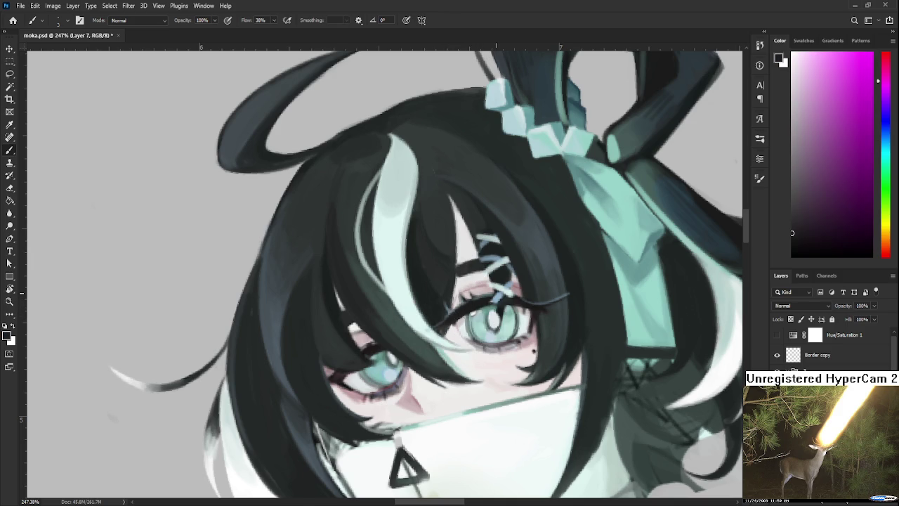
{"action": "scroll", "coordinate": [497, 284], "scroll_direction": "down", "scroll_amount": 1}
- Tilt the view about 9° and sample several colours from the face, hair and hair clip
{"action": "scroll", "coordinate": [495, 285], "scroll_direction": "down", "scroll_amount": 1}
{"action": "scroll", "coordinate": [492, 284], "scroll_direction": "down", "scroll_amount": 1}
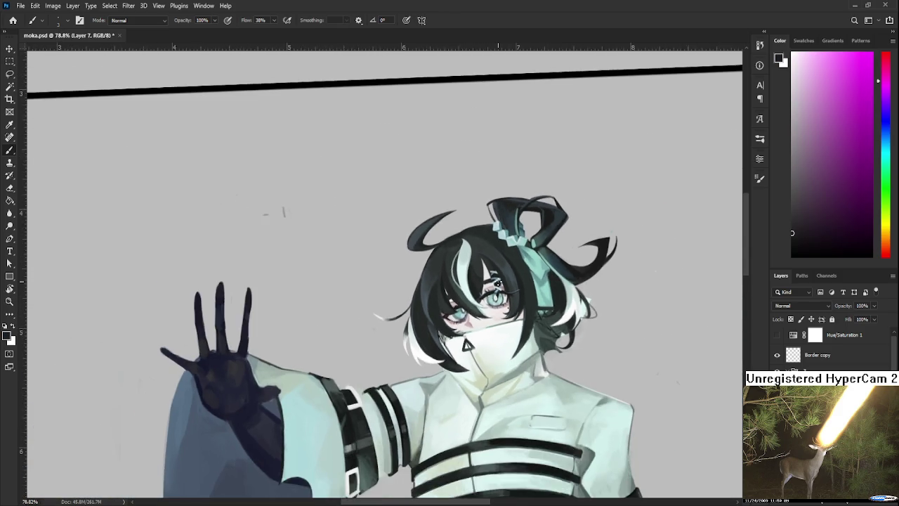
{"action": "scroll", "coordinate": [485, 284], "scroll_direction": "down", "scroll_amount": 1}
{"action": "scroll", "coordinate": [482, 287], "scroll_direction": "up", "scroll_amount": 2}
{"action": "scroll", "coordinate": [482, 287], "scroll_direction": "up", "scroll_amount": 2}
{"action": "key", "text": "r"}
{"action": "left_click_drag", "start_coordinate": [482, 295], "coordinate": [436, 345]}
{"action": "left_click", "coordinate": [430, 344], "text": "alt"}
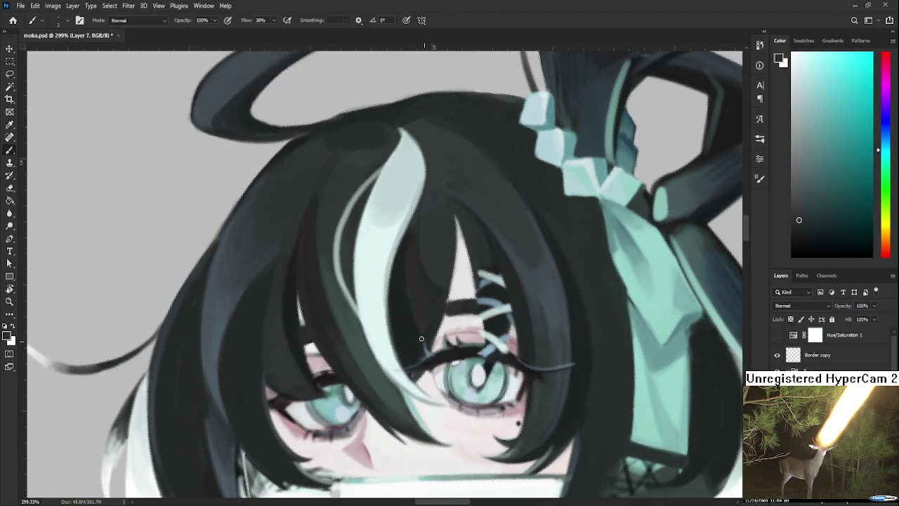
{"action": "left_click", "coordinate": [423, 345], "text": "alt"}
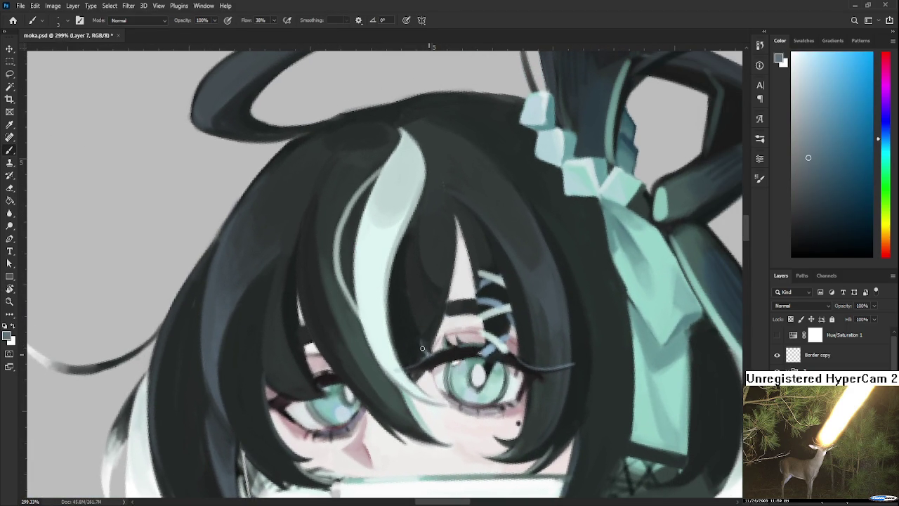
{"action": "left_click", "coordinate": [422, 340], "text": "alt"}
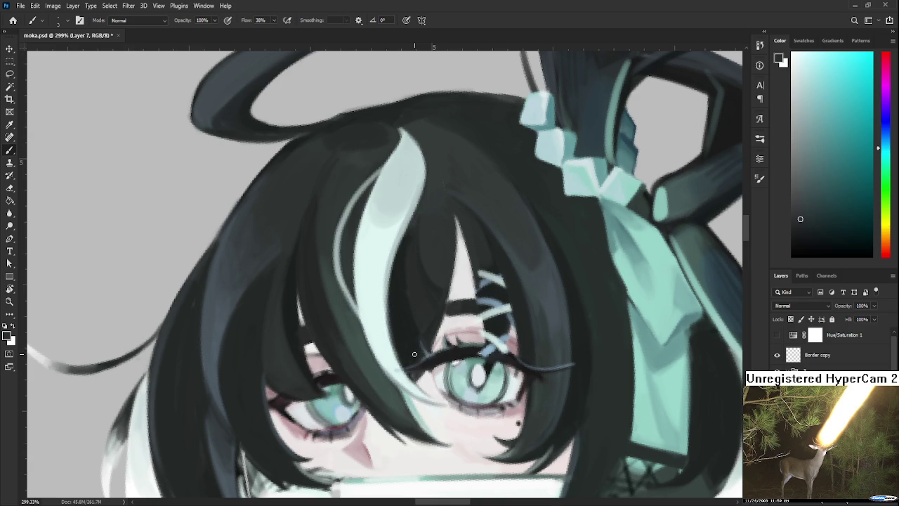
{"action": "left_click", "coordinate": [418, 346], "text": "alt"}
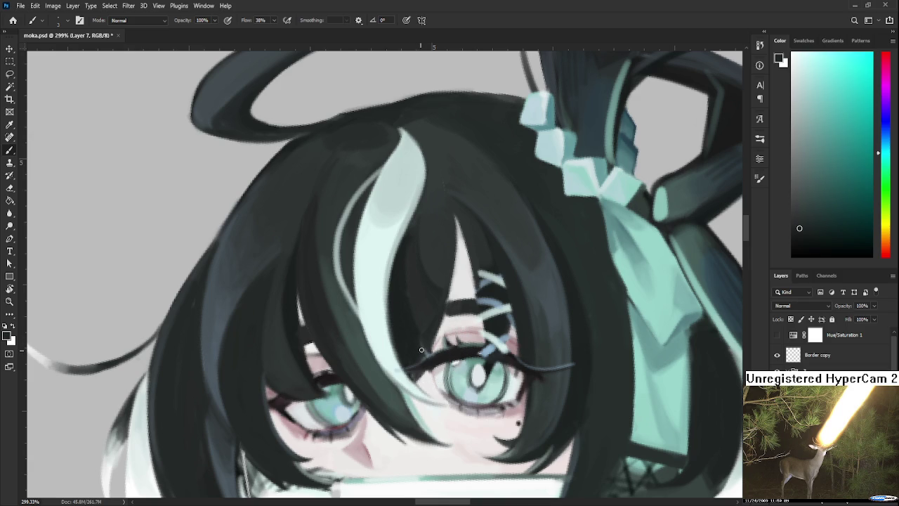
{"action": "left_click", "coordinate": [492, 344], "text": "alt"}
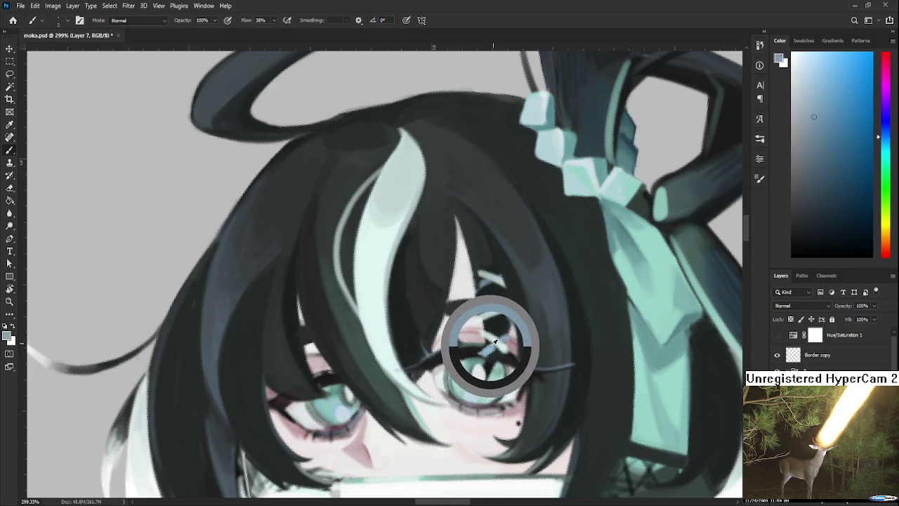
{"action": "left_click", "coordinate": [423, 343], "text": "alt"}
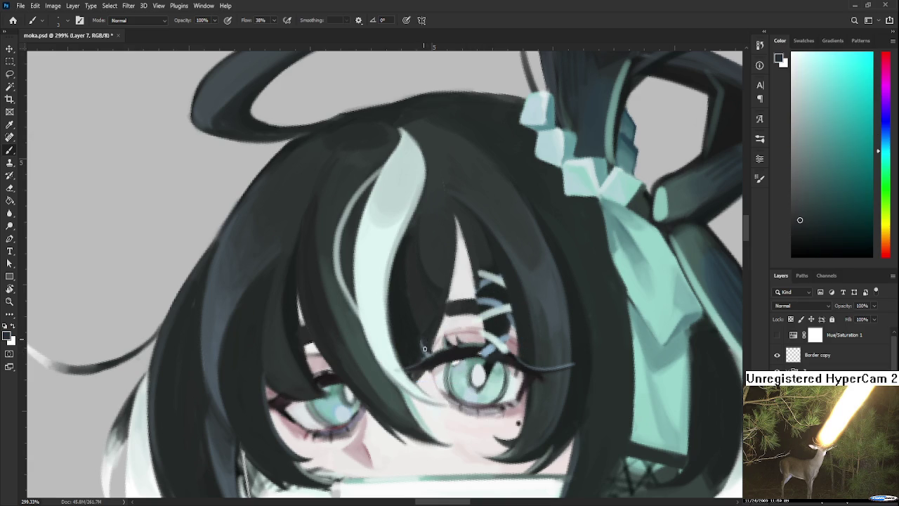
{"action": "left_click", "coordinate": [431, 352], "text": "alt"}
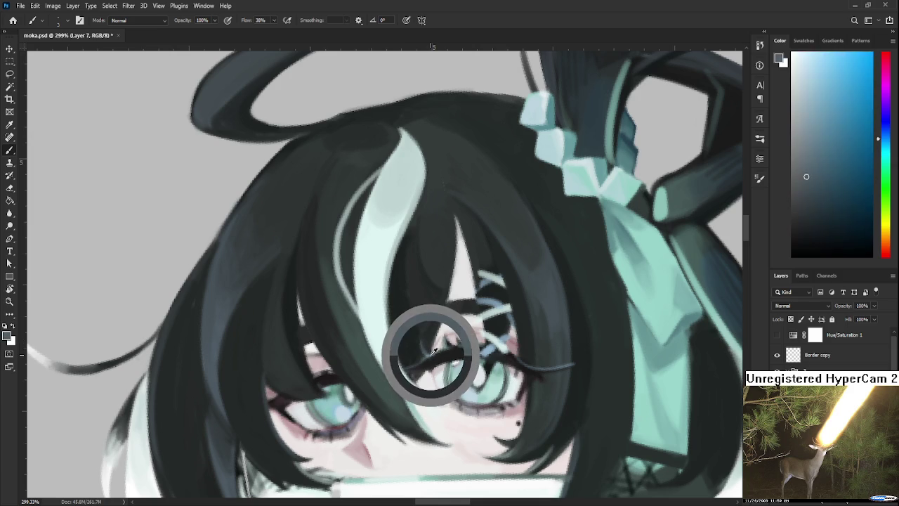
{"action": "left_click_drag", "start_coordinate": [433, 344], "coordinate": [429, 311]}
{"action": "left_click", "coordinate": [430, 311], "text": "alt"}
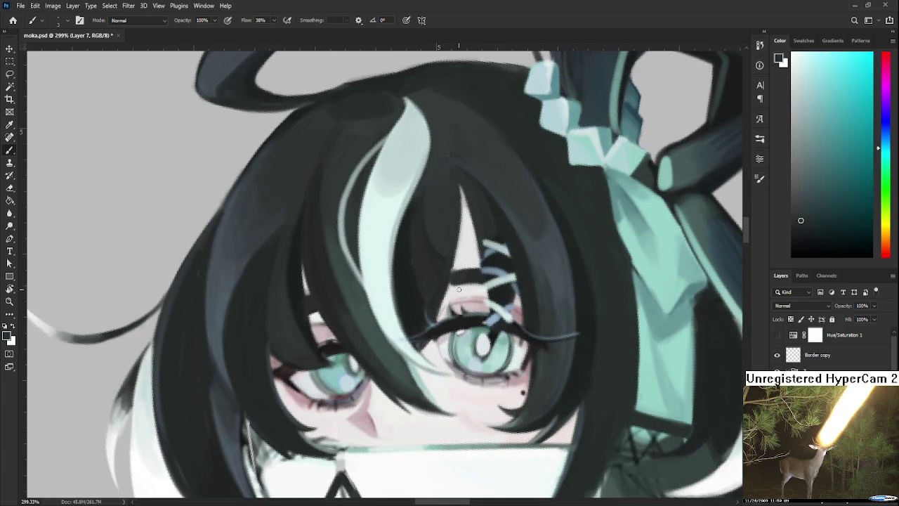
- Rotate the view back about 7° and sample eye colours, settling on near-black dark teal
{"action": "scroll", "coordinate": [459, 289], "scroll_direction": "down", "scroll_amount": 5}
{"action": "scroll", "coordinate": [459, 289], "scroll_direction": "down", "scroll_amount": 1}
{"action": "scroll", "coordinate": [475, 339], "scroll_direction": "up", "scroll_amount": 3}
{"action": "scroll", "coordinate": [475, 339], "scroll_direction": "up", "scroll_amount": 4}
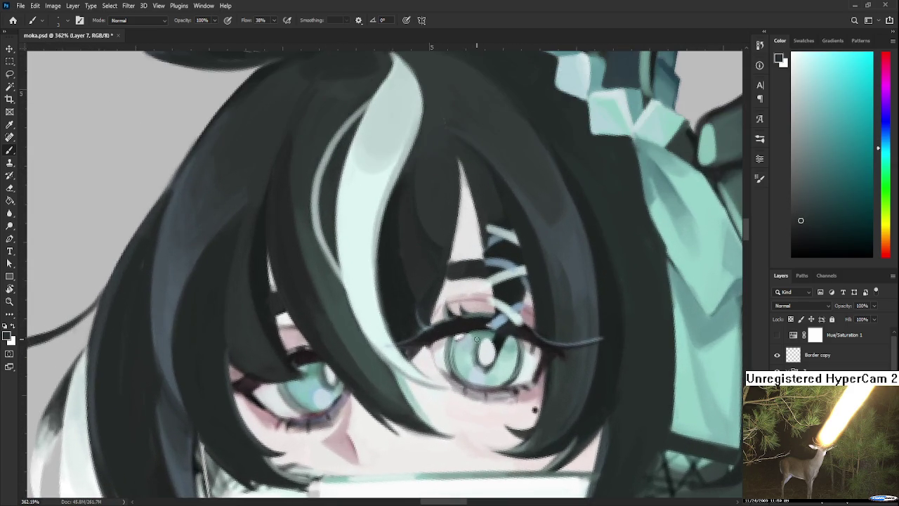
{"action": "left_click_drag", "start_coordinate": [475, 340], "coordinate": [470, 337]}
{"action": "left_click", "coordinate": [470, 337], "text": "alt"}
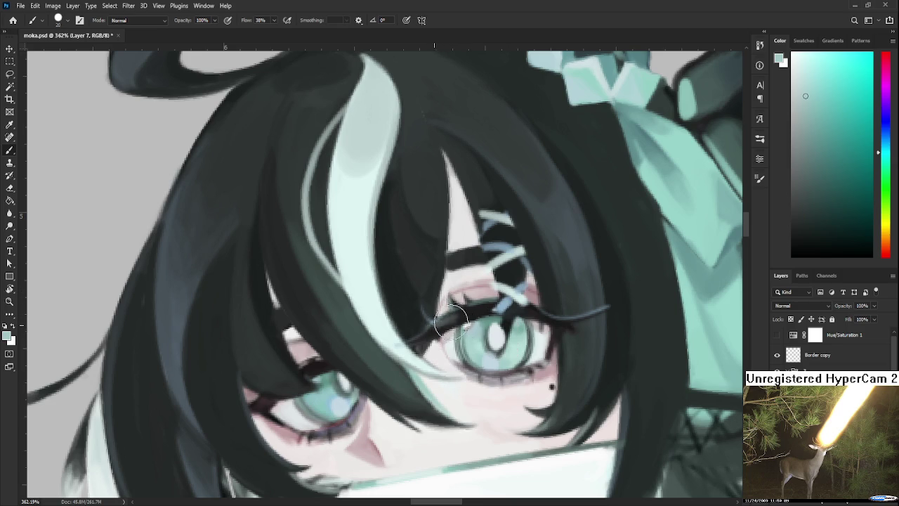
{"action": "left_click", "coordinate": [466, 317], "text": "alt"}
{"action": "left_click", "coordinate": [456, 319], "text": "alt"}
{"action": "left_click", "coordinate": [461, 313], "text": "alt"}
{"action": "left_click", "coordinate": [454, 316], "text": "alt"}
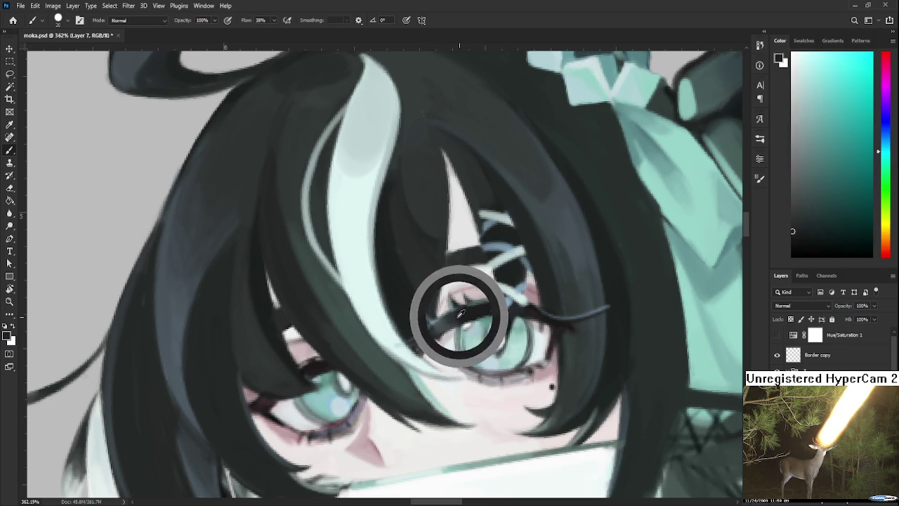
{"action": "left_click", "coordinate": [434, 315], "text": "alt"}
{"action": "left_click", "coordinate": [487, 311], "text": "alt"}
{"action": "left_click", "coordinate": [493, 320], "text": "alt"}
{"action": "left_click", "coordinate": [466, 307], "text": "alt"}
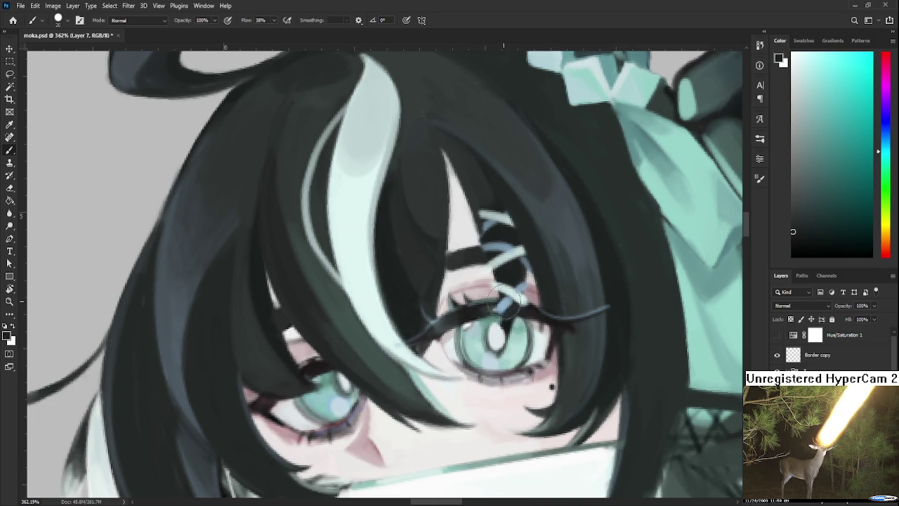
- Zoom in on the eyes and brush the right eye's dark upper eyelid stroke further right
{"action": "scroll", "coordinate": [506, 287], "scroll_direction": "down", "scroll_amount": 2}
{"action": "scroll", "coordinate": [512, 298], "scroll_direction": "down", "scroll_amount": 2}
{"action": "scroll", "coordinate": [523, 313], "scroll_direction": "down", "scroll_amount": 2}
{"action": "scroll", "coordinate": [533, 328], "scroll_direction": "down", "scroll_amount": 2}
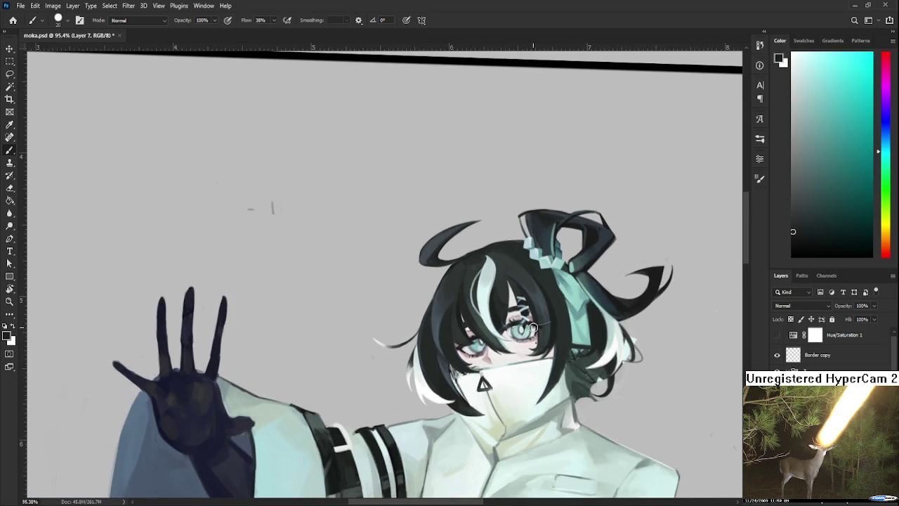
{"action": "scroll", "coordinate": [533, 328], "scroll_direction": "down", "scroll_amount": 2}
{"action": "scroll", "coordinate": [534, 341], "scroll_direction": "down", "scroll_amount": 2}
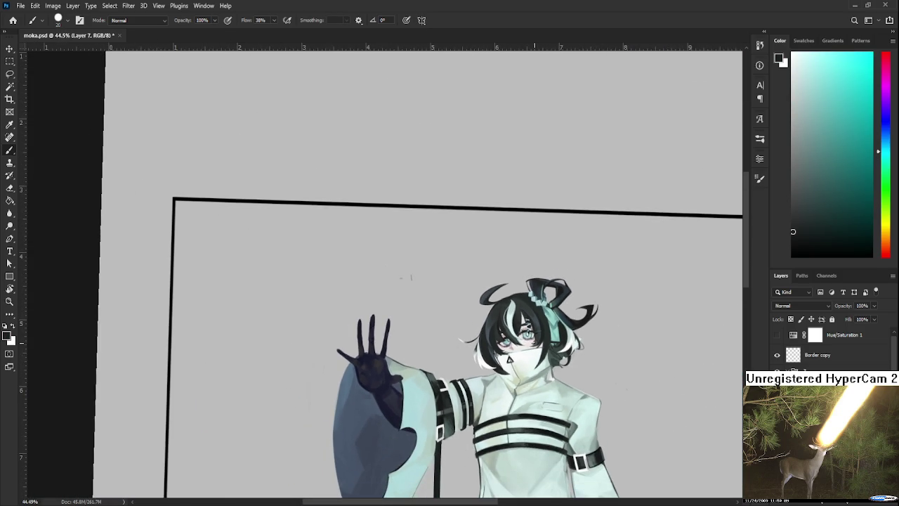
{"action": "scroll", "coordinate": [524, 355], "scroll_direction": "up", "scroll_amount": 1}
{"action": "scroll", "coordinate": [523, 355], "scroll_direction": "up", "scroll_amount": 2}
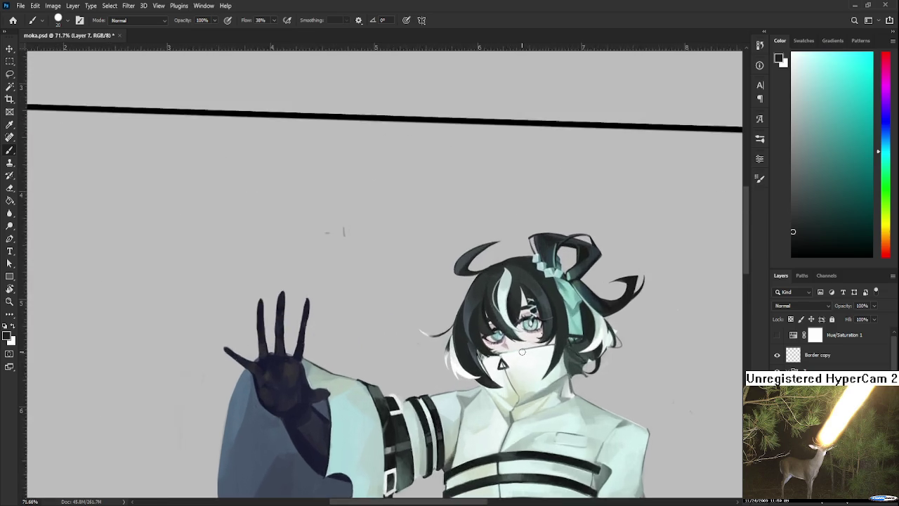
{"action": "scroll", "coordinate": [522, 353], "scroll_direction": "up", "scroll_amount": 3}
{"action": "scroll", "coordinate": [520, 350], "scroll_direction": "up", "scroll_amount": 2}
{"action": "scroll", "coordinate": [520, 348], "scroll_direction": "up", "scroll_amount": 1}
{"action": "scroll", "coordinate": [517, 345], "scroll_direction": "up", "scroll_amount": 1}
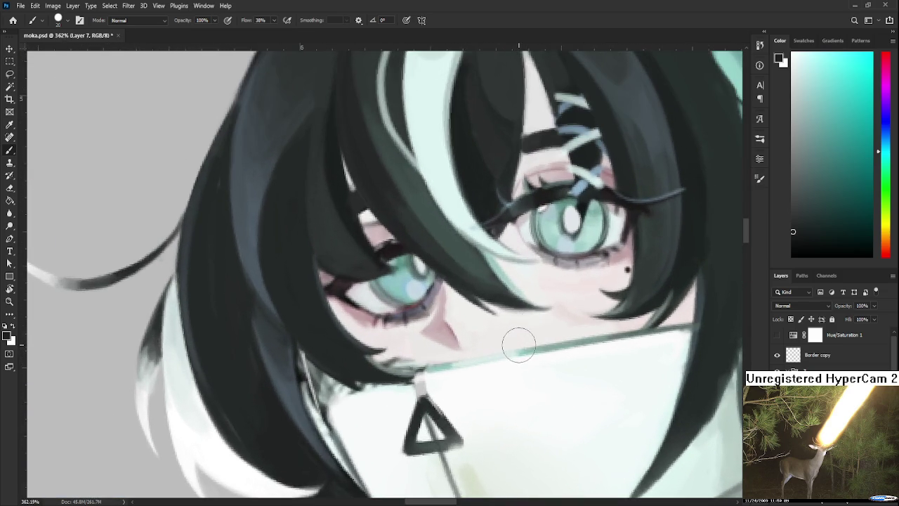
{"action": "scroll", "coordinate": [555, 281], "scroll_direction": "up", "scroll_amount": 1}
{"action": "scroll", "coordinate": [422, 323], "scroll_direction": "up", "scroll_amount": 1}
{"action": "scroll", "coordinate": [475, 315], "scroll_direction": "down", "scroll_amount": 2}
{"action": "scroll", "coordinate": [489, 293], "scroll_direction": "down", "scroll_amount": 2}
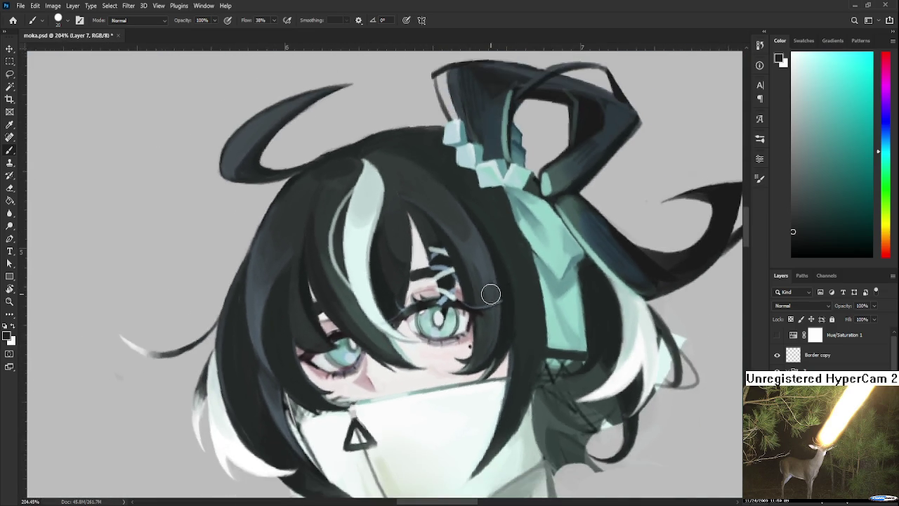
{"action": "scroll", "coordinate": [488, 300], "scroll_direction": "up", "scroll_amount": 3}
{"action": "scroll", "coordinate": [489, 300], "scroll_direction": "up", "scroll_amount": 1}
{"action": "scroll", "coordinate": [489, 300], "scroll_direction": "up", "scroll_amount": 1}
{"action": "scroll", "coordinate": [490, 298], "scroll_direction": "down", "scroll_amount": 1}
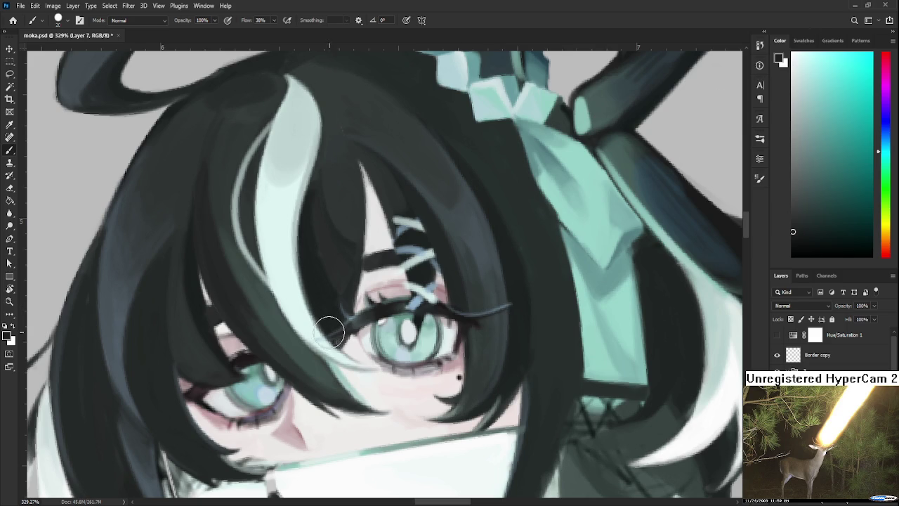
{"action": "scroll", "coordinate": [366, 328], "scroll_direction": "down", "scroll_amount": 1}
{"action": "scroll", "coordinate": [365, 328], "scroll_direction": "down", "scroll_amount": 1}
{"action": "scroll", "coordinate": [505, 288], "scroll_direction": "down", "scroll_amount": 2}
{"action": "scroll", "coordinate": [505, 288], "scroll_direction": "up", "scroll_amount": 1}
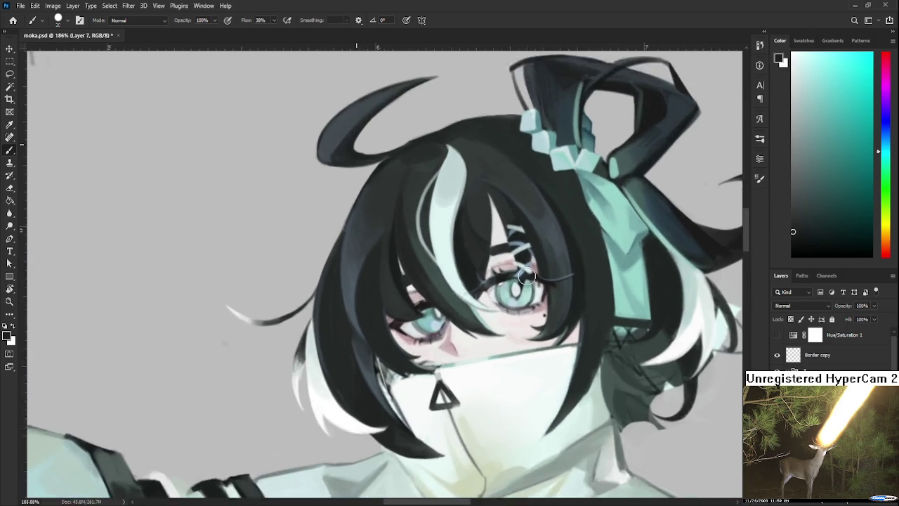
{"action": "scroll", "coordinate": [503, 286], "scroll_direction": "up", "scroll_amount": 1}
{"action": "scroll", "coordinate": [502, 283], "scroll_direction": "up", "scroll_amount": 1}
{"action": "scroll", "coordinate": [501, 279], "scroll_direction": "up", "scroll_amount": 1}
{"action": "scroll", "coordinate": [500, 280], "scroll_direction": "down", "scroll_amount": 1}
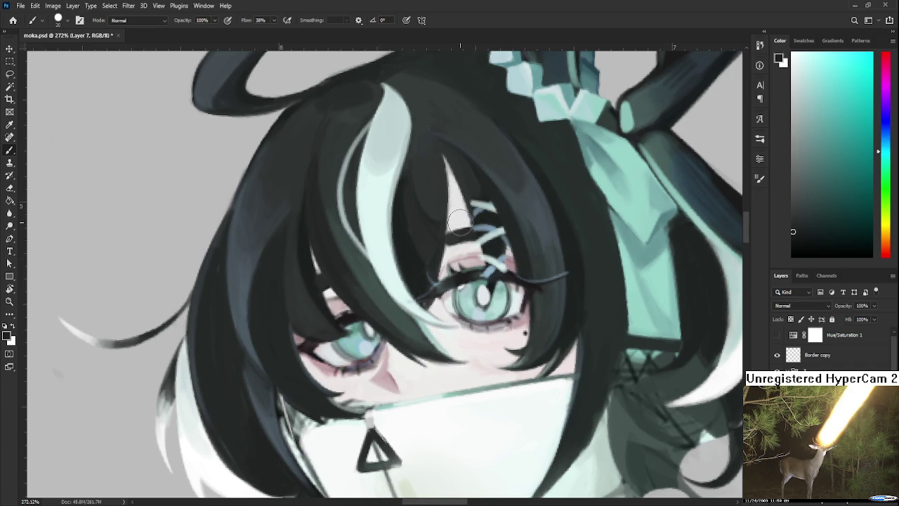
{"action": "left_click_drag", "start_coordinate": [460, 223], "coordinate": [488, 228]}
- Zoom out and straighten the rotated canvas view so the frame is level
{"action": "scroll", "coordinate": [91, 153], "scroll_direction": "down", "scroll_amount": 2}
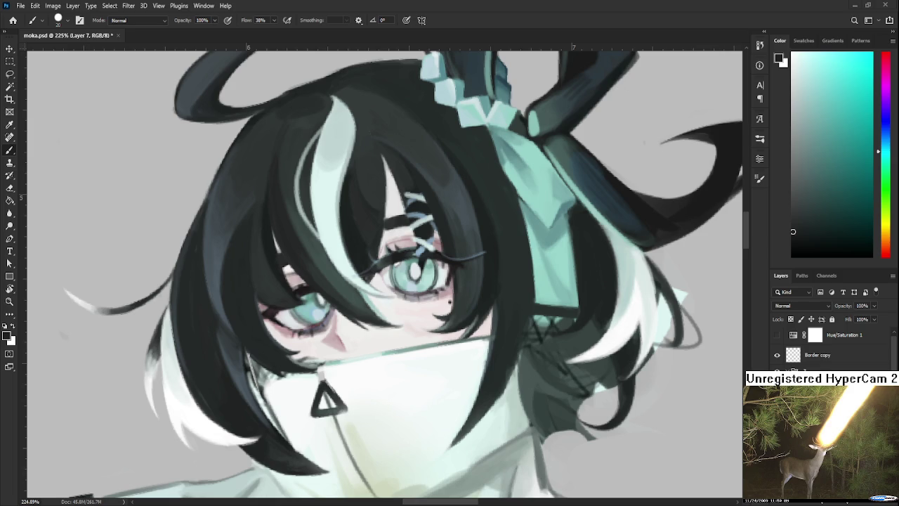
{"action": "scroll", "coordinate": [583, 373], "scroll_direction": "down", "scroll_amount": 3}
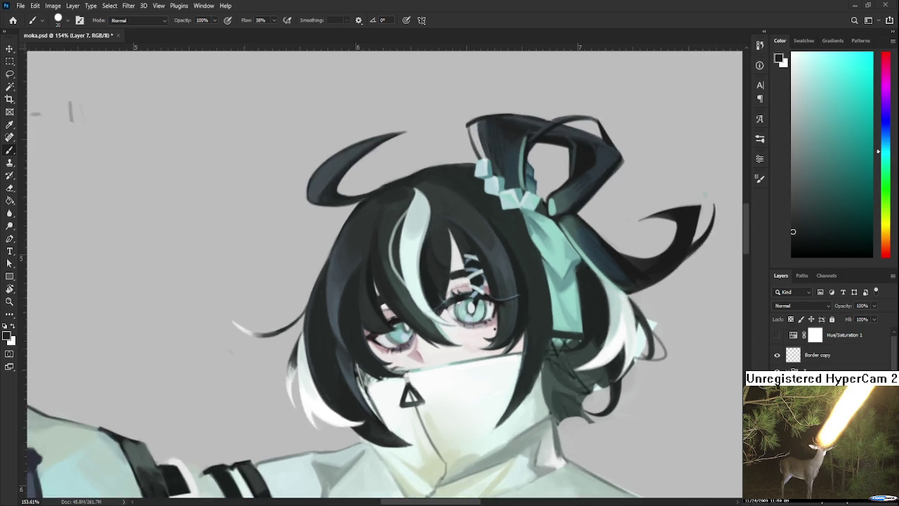
{"action": "scroll", "coordinate": [583, 373], "scroll_direction": "down", "scroll_amount": 3}
{"action": "scroll", "coordinate": [583, 373], "scroll_direction": "down", "scroll_amount": 3}
{"action": "scroll", "coordinate": [583, 373], "scroll_direction": "down", "scroll_amount": 2}
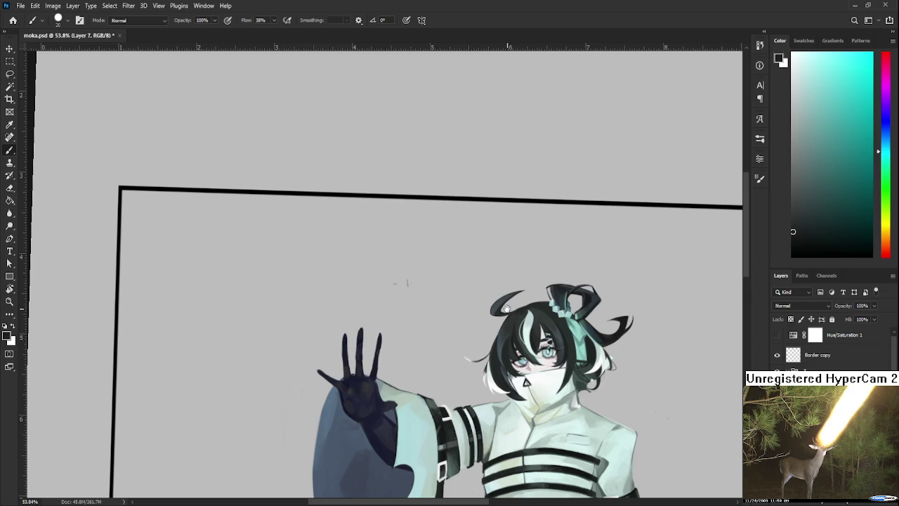
{"action": "key", "text": "r"}
{"action": "left_click_drag", "start_coordinate": [510, 407], "coordinate": [439, 370]}
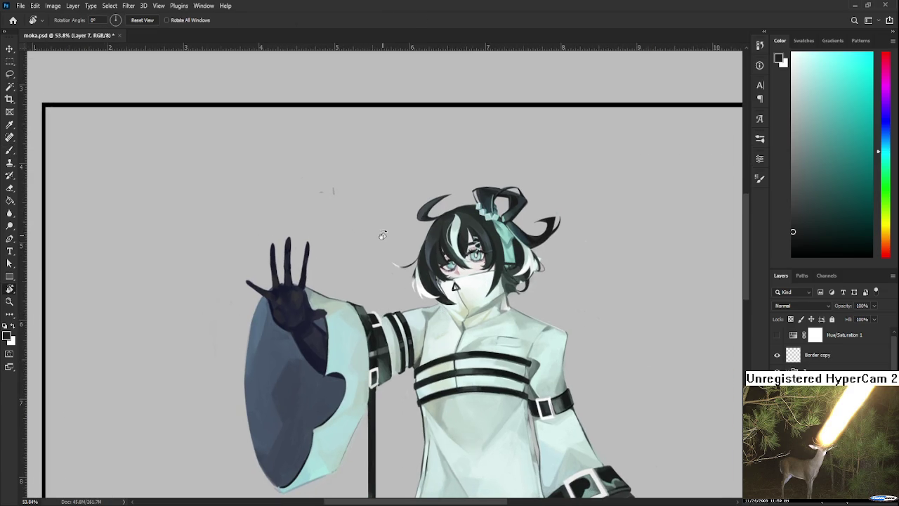
- Zoom out of moka.psd and go to the Home screen listing recent files
{"action": "scroll", "coordinate": [379, 243], "scroll_direction": "down", "scroll_amount": 1}
{"action": "scroll", "coordinate": [481, 290], "scroll_direction": "down", "scroll_amount": 1}
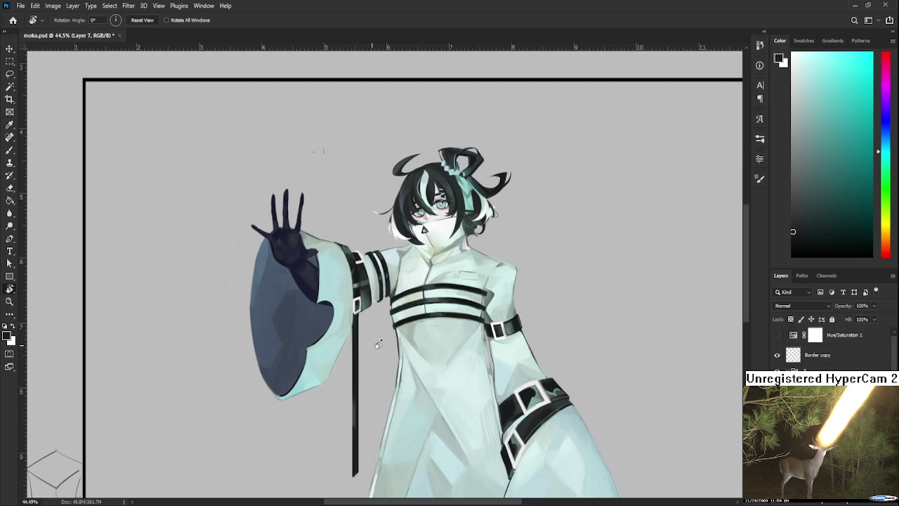
{"action": "scroll", "coordinate": [439, 326], "scroll_direction": "down", "scroll_amount": 2}
{"action": "scroll", "coordinate": [439, 326], "scroll_direction": "down", "scroll_amount": 1}
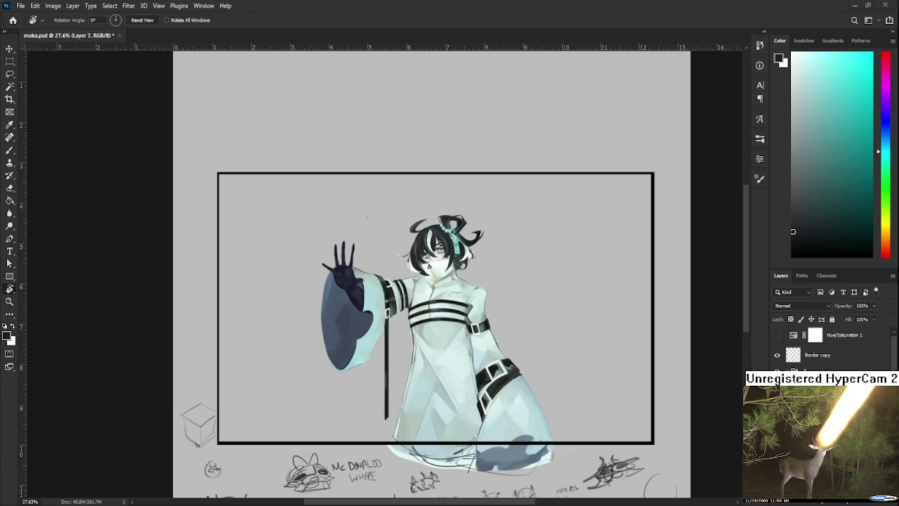
{"action": "left_click", "coordinate": [13, 20]}
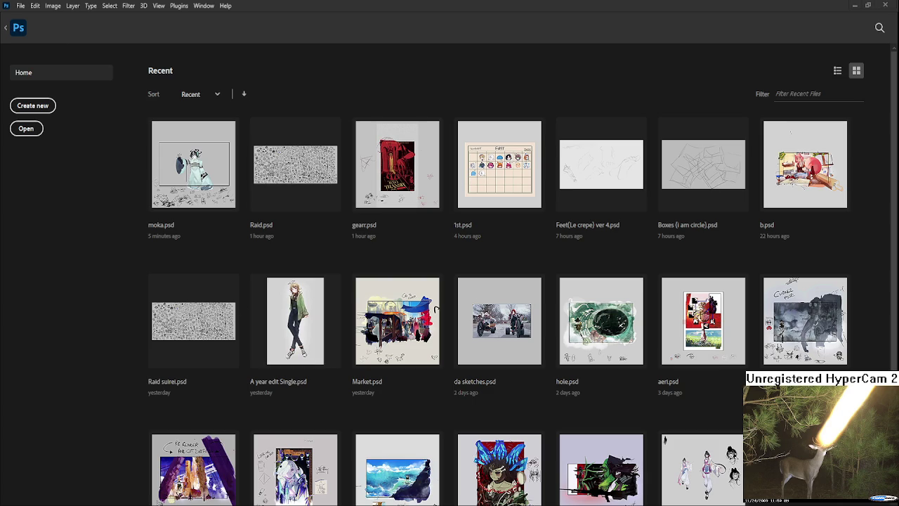
- Open da sketches.psd from the Recent grid on the Home screen
{"action": "scroll", "coordinate": [450, 281], "scroll_direction": "down", "scroll_amount": 1}
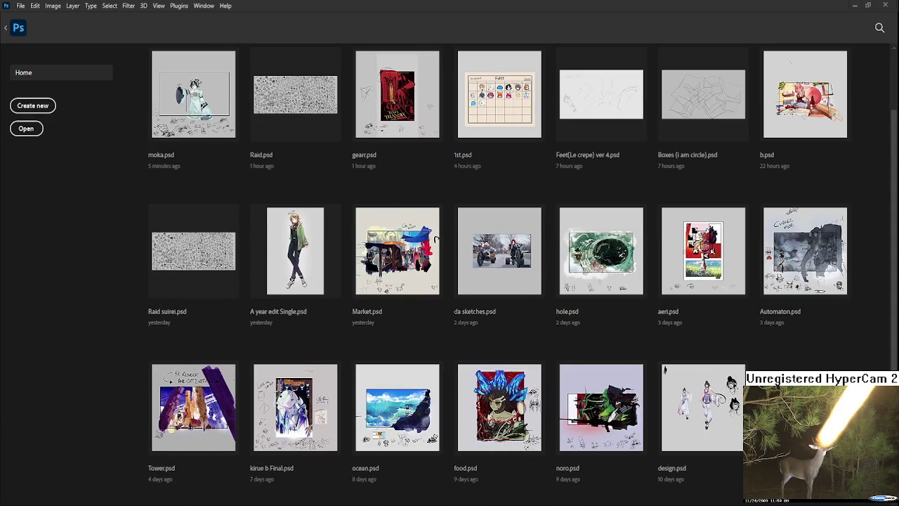
{"action": "scroll", "coordinate": [450, 281], "scroll_direction": "up", "scroll_amount": 1}
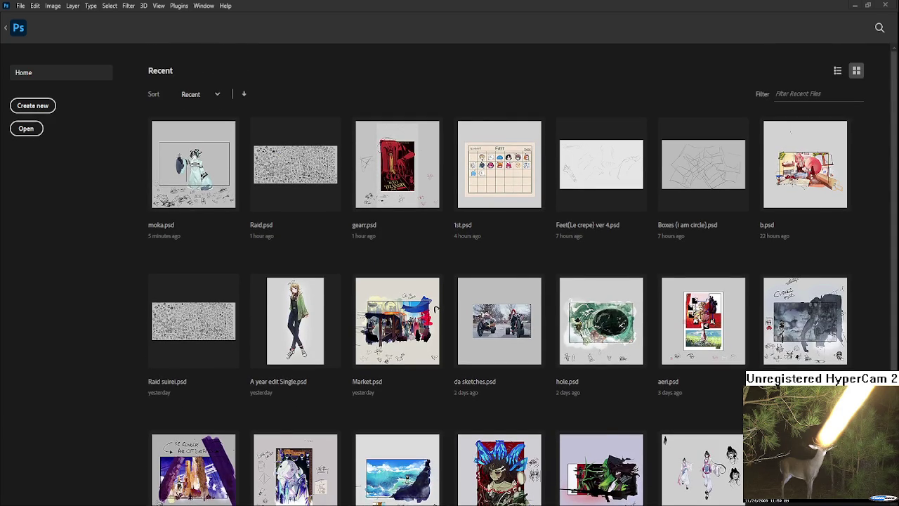
{"action": "scroll", "coordinate": [417, 167], "scroll_direction": "down", "scroll_amount": 1}
{"action": "left_click", "coordinate": [500, 287]}
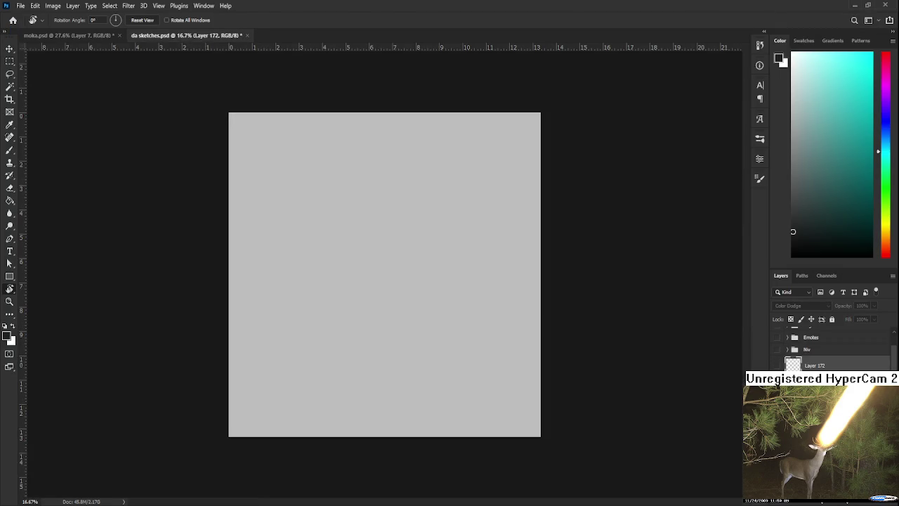
- Toggle layer visibility until only the ink character drawings are showing
{"action": "left_click", "coordinate": [777, 365]}
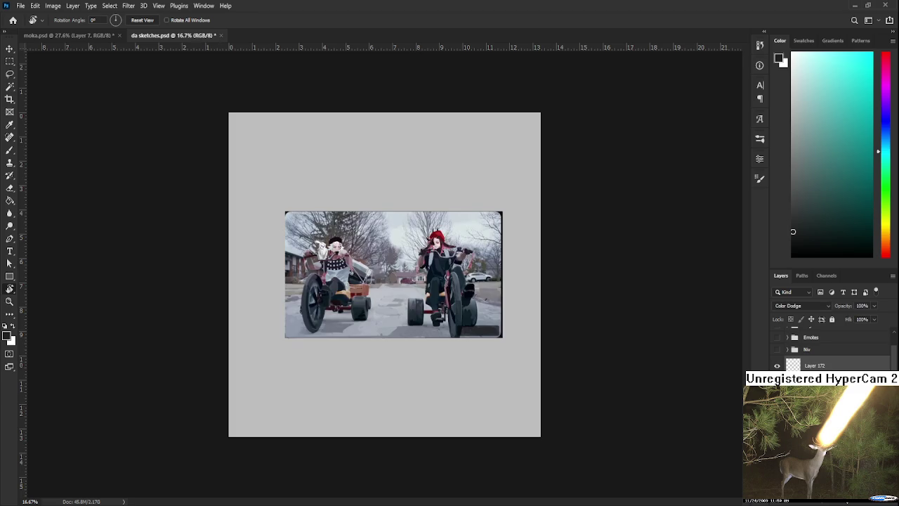
{"action": "left_click", "coordinate": [778, 365]}
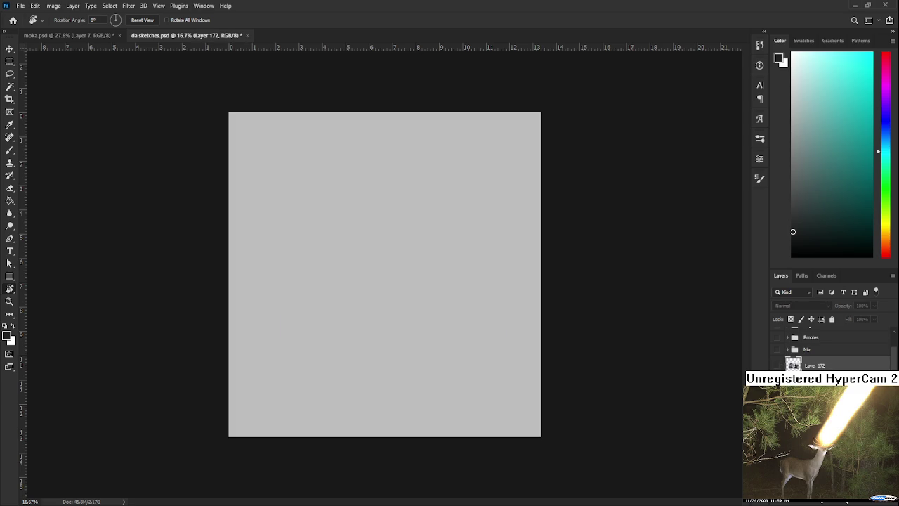
{"action": "left_click", "coordinate": [777, 365]}
{"action": "left_click", "coordinate": [777, 365]}
{"action": "scroll", "coordinate": [808, 351], "scroll_direction": "down", "scroll_amount": 3}
{"action": "scroll", "coordinate": [808, 351], "scroll_direction": "down", "scroll_amount": 3}
{"action": "left_click", "coordinate": [777, 355], "text": "alt"}
{"action": "left_click", "coordinate": [777, 374]}
{"action": "left_click", "coordinate": [777, 374]}
{"action": "left_click", "coordinate": [778, 375]}
{"action": "left_click", "coordinate": [777, 374]}
- Frame the mouse-girl sketch in view and make Layer 173 the working layer
{"action": "scroll", "coordinate": [475, 383], "scroll_direction": "up", "scroll_amount": 2}
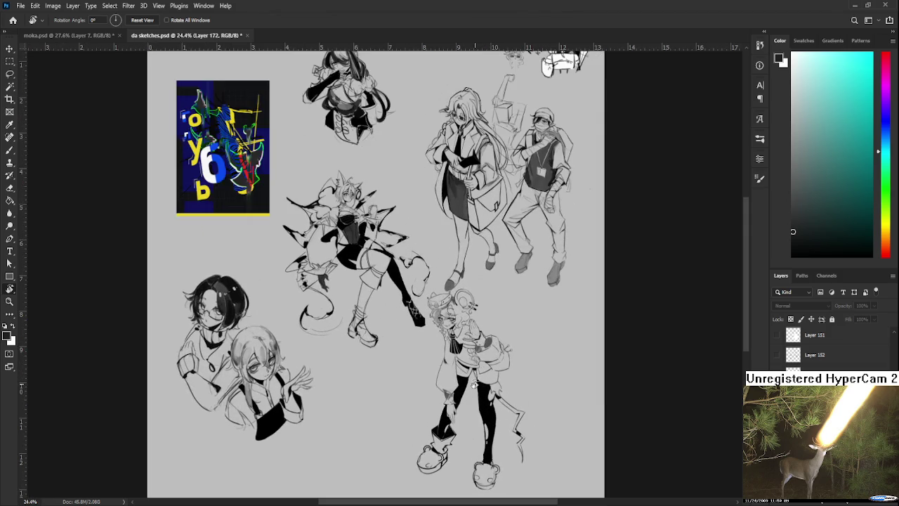
{"action": "scroll", "coordinate": [475, 383], "scroll_direction": "up", "scroll_amount": 2}
{"action": "scroll", "coordinate": [477, 382], "scroll_direction": "up", "scroll_amount": 2}
{"action": "scroll", "coordinate": [477, 380], "scroll_direction": "up", "scroll_amount": 2}
{"action": "scroll", "coordinate": [478, 380], "scroll_direction": "up", "scroll_amount": 1}
{"action": "mouse_move", "coordinate": [478, 379]}
{"action": "left_mouse_down"}
{"action": "mouse_move", "coordinate": [468, 292]}
{"action": "mouse_move", "coordinate": [455, 297]}
{"action": "left_mouse_up"}
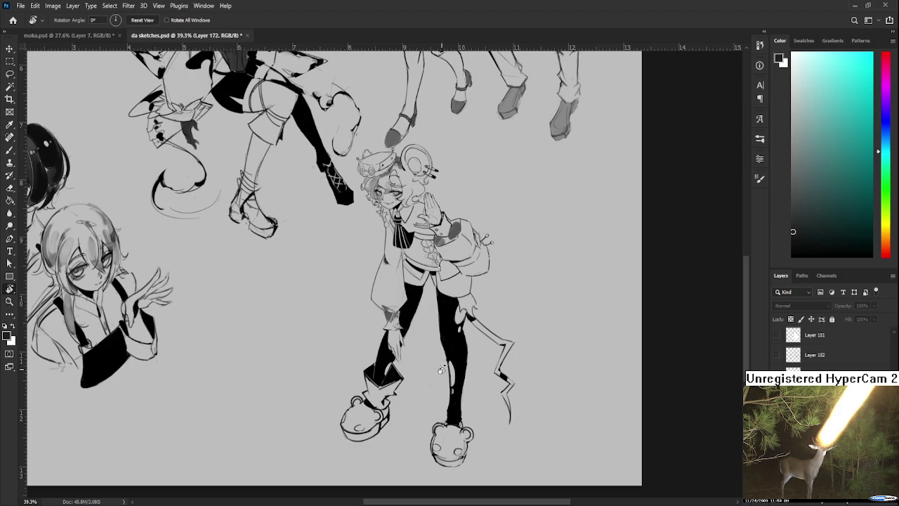
{"action": "left_click_drag", "start_coordinate": [438, 305], "coordinate": [413, 303]}
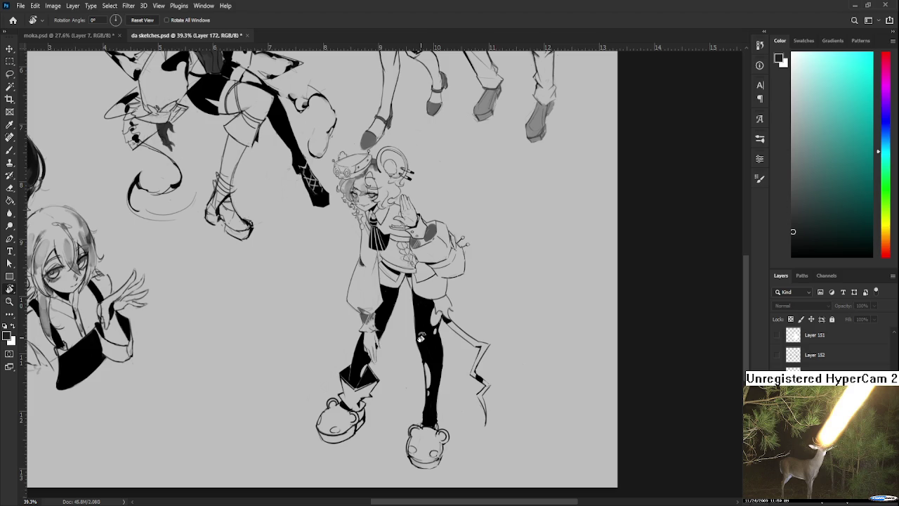
{"action": "left_click_drag", "start_coordinate": [423, 292], "coordinate": [415, 301]}
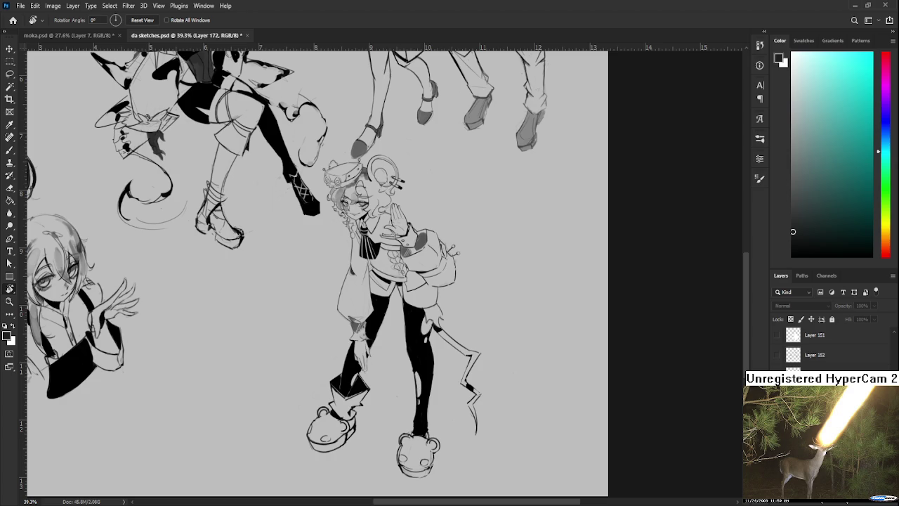
{"action": "scroll", "coordinate": [829, 344], "scroll_direction": "down", "scroll_amount": 10}
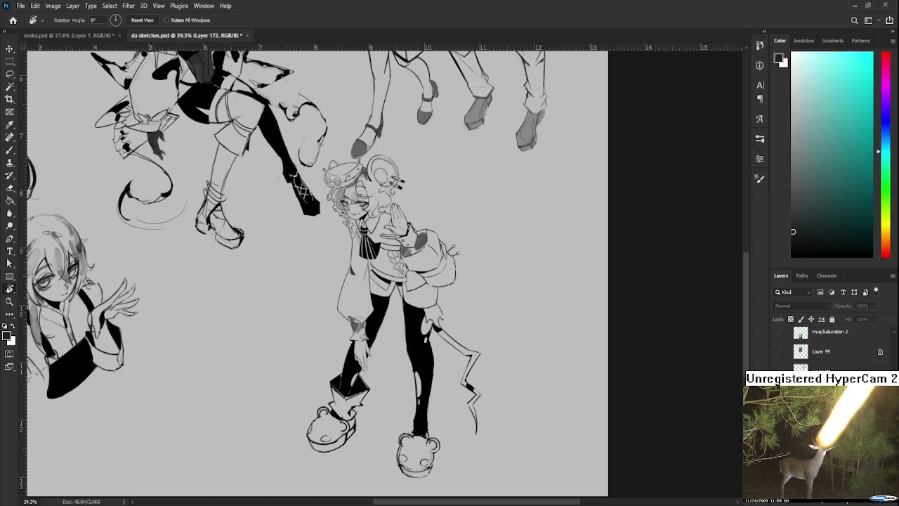
{"action": "scroll", "coordinate": [829, 344], "scroll_direction": "up", "scroll_amount": 5}
{"action": "scroll", "coordinate": [829, 344], "scroll_direction": "up", "scroll_amount": 2}
{"action": "left_click", "coordinate": [777, 411]}
{"action": "left_click", "coordinate": [777, 411]}
{"action": "left_click", "coordinate": [777, 390]}
{"action": "left_click", "coordinate": [777, 390]}
{"action": "left_click", "coordinate": [822, 390]}
{"action": "left_click", "coordinate": [822, 410]}
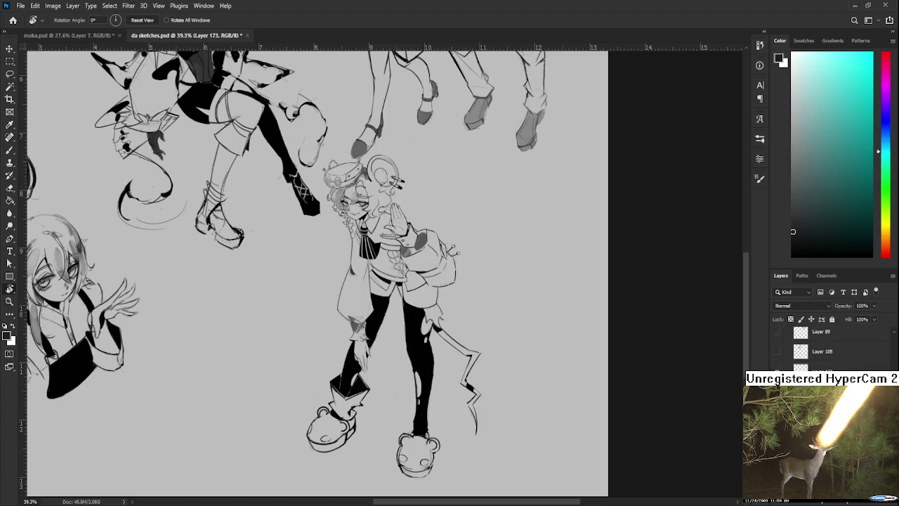
- Hide the two-girl bust sketch layer
{"action": "scroll", "coordinate": [463, 316], "scroll_direction": "down", "scroll_amount": 1}
{"action": "scroll", "coordinate": [463, 316], "scroll_direction": "down", "scroll_amount": 2}
{"action": "scroll", "coordinate": [464, 316], "scroll_direction": "down", "scroll_amount": 2}
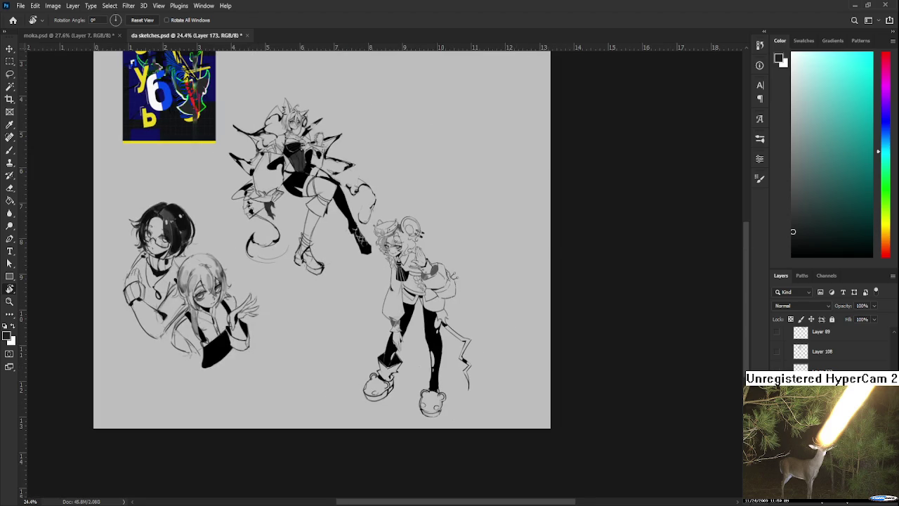
{"action": "scroll", "coordinate": [829, 351], "scroll_direction": "down", "scroll_amount": 3}
{"action": "scroll", "coordinate": [829, 351], "scroll_direction": "down", "scroll_amount": 3}
{"action": "left_click", "coordinate": [776, 351]}
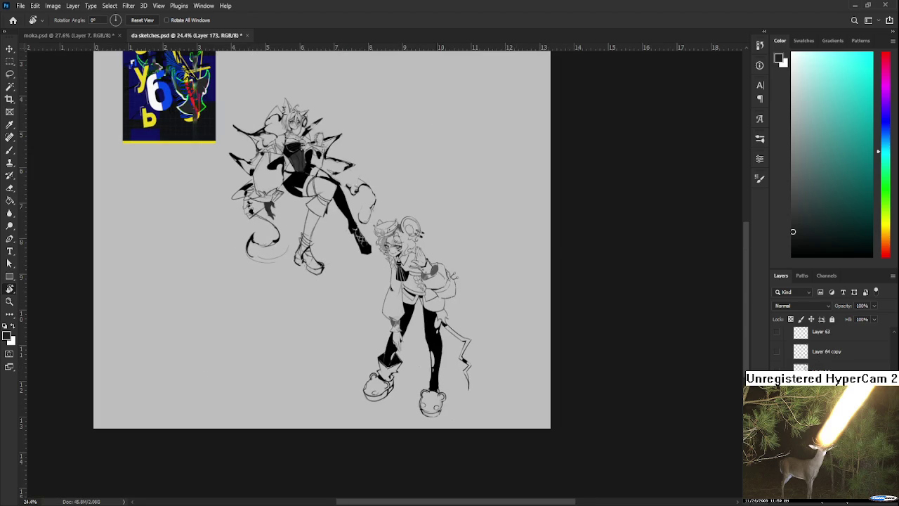
- Hide the blue poster and spiky sketch layers and make white the foreground colour
{"action": "left_click_drag", "start_coordinate": [776, 332], "coordinate": [777, 359]}
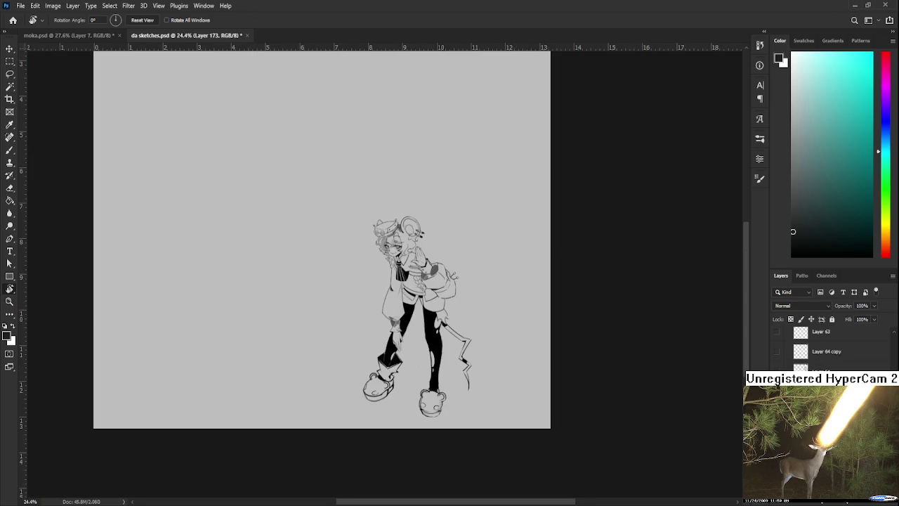
{"action": "scroll", "coordinate": [829, 348], "scroll_direction": "up", "scroll_amount": 3}
{"action": "scroll", "coordinate": [829, 348], "scroll_direction": "up", "scroll_amount": 3}
{"action": "key", "text": "x"}
- Adjust the view tilt and lasso around the whole mouse-girl sketch, slippers and tail included
{"action": "scroll", "coordinate": [492, 229], "scroll_direction": "up", "scroll_amount": 2}
{"action": "scroll", "coordinate": [488, 235], "scroll_direction": "up", "scroll_amount": 1}
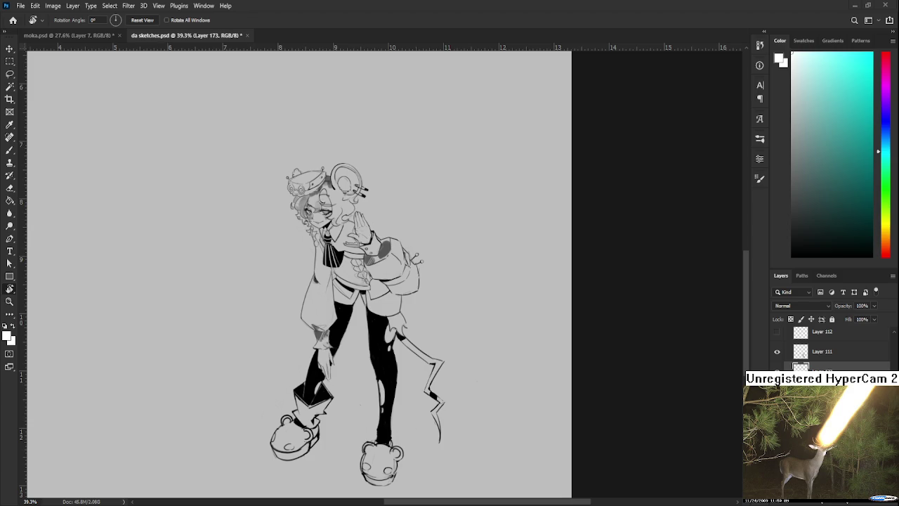
{"action": "left_click_drag", "start_coordinate": [383, 236], "coordinate": [369, 238]}
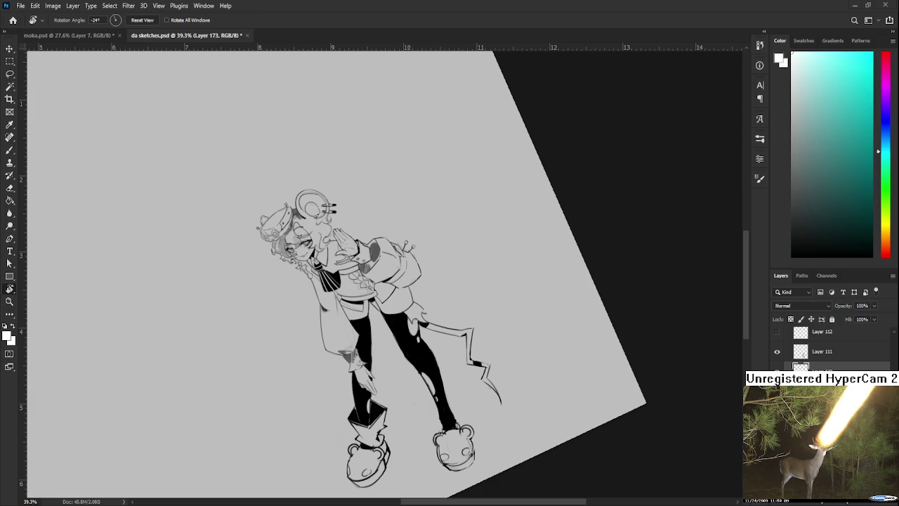
{"action": "mouse_move", "coordinate": [455, 306]}
{"action": "left_mouse_down"}
{"action": "mouse_move", "coordinate": [508, 359]}
{"action": "mouse_move", "coordinate": [394, 236]}
{"action": "mouse_move", "coordinate": [386, 162]}
{"action": "mouse_move", "coordinate": [406, 150]}
{"action": "mouse_move", "coordinate": [437, 152]}
{"action": "mouse_move", "coordinate": [472, 180]}
{"action": "mouse_move", "coordinate": [470, 216]}
{"action": "mouse_move", "coordinate": [482, 233]}
{"action": "mouse_move", "coordinate": [499, 233]}
{"action": "mouse_move", "coordinate": [520, 267]}
{"action": "mouse_move", "coordinate": [521, 278]}
{"action": "mouse_move", "coordinate": [497, 302]}
{"action": "mouse_move", "coordinate": [505, 339]}
{"action": "mouse_move", "coordinate": [532, 361]}
{"action": "mouse_move", "coordinate": [524, 423]}
{"action": "mouse_move", "coordinate": [509, 457]}
{"action": "mouse_move", "coordinate": [491, 359]}
{"action": "mouse_move", "coordinate": [471, 443]}
{"action": "mouse_move", "coordinate": [486, 458]}
{"action": "mouse_move", "coordinate": [467, 492]}
{"action": "mouse_move", "coordinate": [432, 469]}
{"action": "mouse_move", "coordinate": [453, 423]}
{"action": "mouse_move", "coordinate": [450, 301]}
{"action": "mouse_move", "coordinate": [398, 429]}
{"action": "mouse_move", "coordinate": [383, 447]}
{"action": "mouse_move", "coordinate": [353, 455]}
{"action": "mouse_move", "coordinate": [347, 414]}
{"action": "mouse_move", "coordinate": [390, 348]}
{"action": "mouse_move", "coordinate": [387, 299]}
{"action": "mouse_move", "coordinate": [403, 261]}
{"action": "left_mouse_up"}
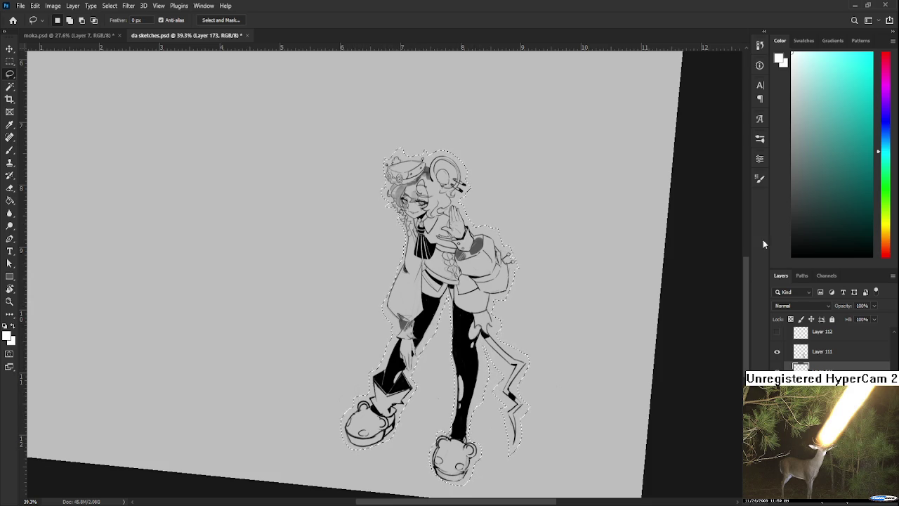
- Fill the lasso selection with white to outline the mouse-girl, then deselect
{"action": "key", "text": "alt+BackSpace"}
{"action": "key", "text": "ctrl+d"}
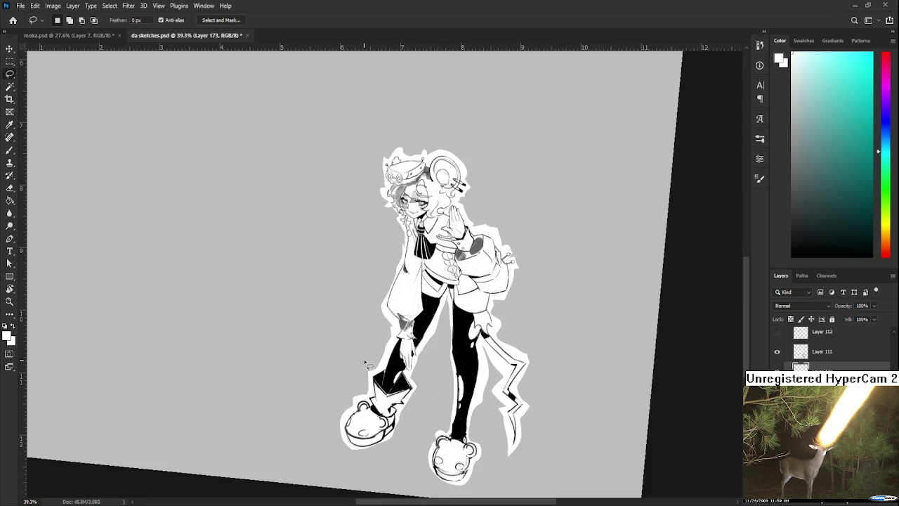
{"action": "left_click_drag", "start_coordinate": [364, 359], "coordinate": [374, 334]}
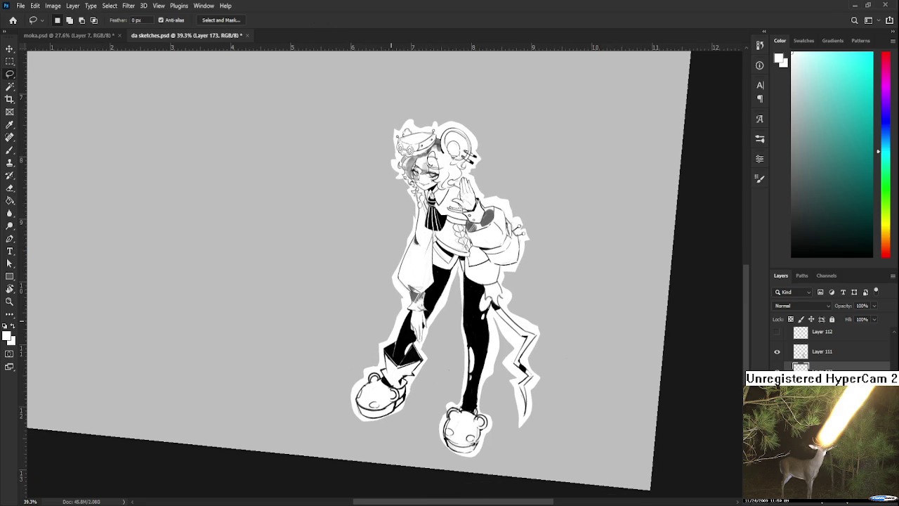
{"action": "key", "text": "r"}
{"action": "mouse_move", "coordinate": [461, 326]}
{"action": "left_mouse_down"}
{"action": "mouse_move", "coordinate": [379, 398]}
{"action": "mouse_move", "coordinate": [391, 408]}
{"action": "mouse_move", "coordinate": [385, 392]}
{"action": "mouse_move", "coordinate": [400, 366]}
{"action": "left_mouse_up"}
- Erase excess white border near her left shoe, leg and elbow with a 15 px eraser
{"action": "key", "text": "e"}
{"action": "key", "text": "bracketright"}
{"action": "key", "text": "bracketright"}
{"action": "key", "text": "bracketright"}
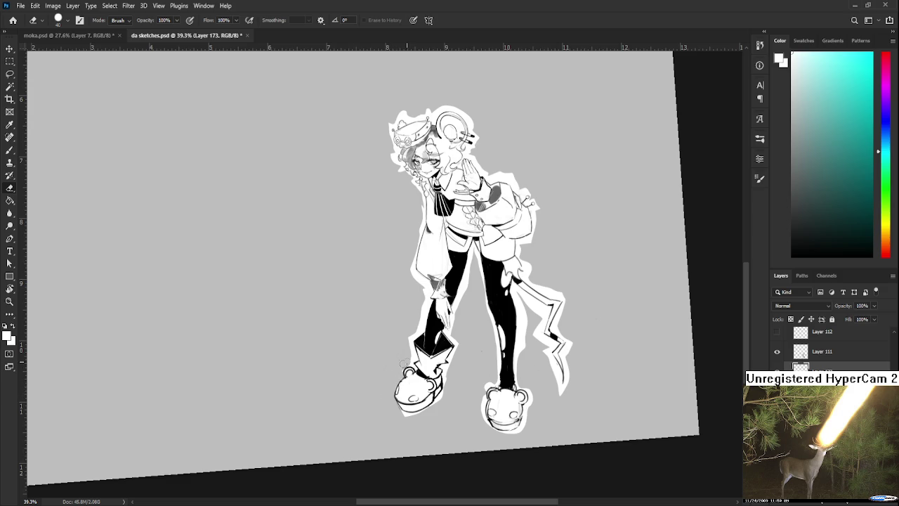
{"action": "key", "text": "bracketleft"}
{"action": "key", "text": "bracketleft"}
{"action": "key", "text": "bracketleft"}
{"action": "left_click_drag", "start_coordinate": [408, 366], "coordinate": [411, 367]}
{"action": "mouse_move", "coordinate": [416, 358]}
{"action": "left_mouse_down"}
{"action": "mouse_move", "coordinate": [411, 338]}
{"action": "mouse_move", "coordinate": [415, 350]}
{"action": "left_mouse_up"}
{"action": "scroll", "coordinate": [414, 374], "scroll_direction": "up", "scroll_amount": 2}
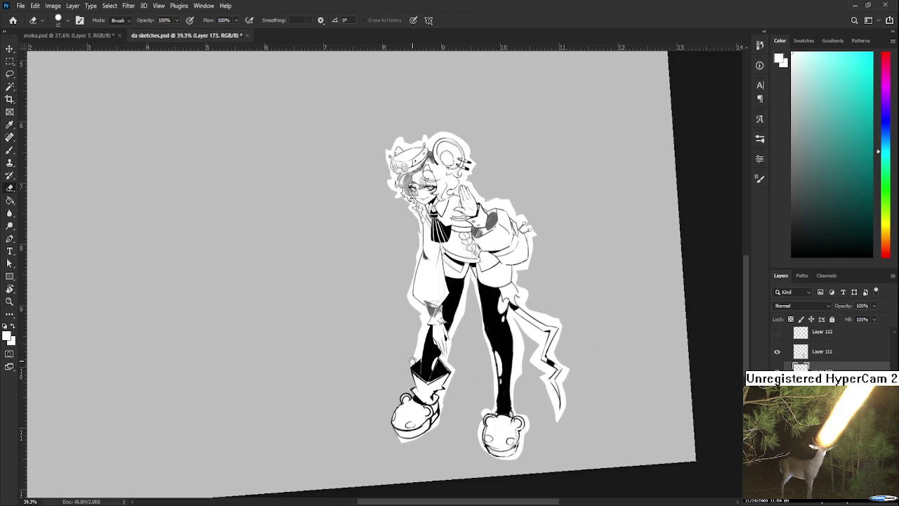
{"action": "mouse_move", "coordinate": [412, 355]}
{"action": "left_mouse_down"}
{"action": "mouse_move", "coordinate": [418, 362]}
{"action": "mouse_move", "coordinate": [418, 335]}
{"action": "mouse_move", "coordinate": [423, 342]}
{"action": "left_mouse_up"}
{"action": "scroll", "coordinate": [422, 316], "scroll_direction": "up", "scroll_amount": 1}
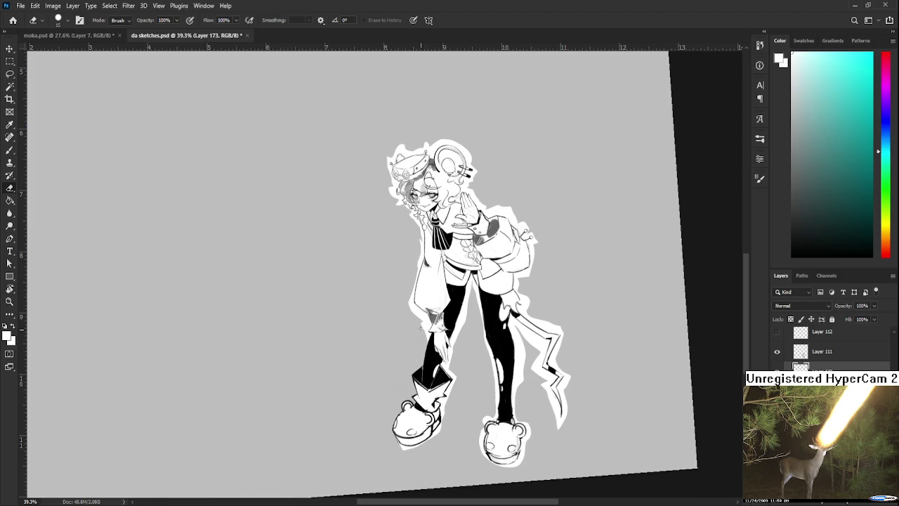
{"action": "left_click_drag", "start_coordinate": [424, 335], "coordinate": [429, 315]}
{"action": "scroll", "coordinate": [429, 316], "scroll_direction": "up", "scroll_amount": 5}
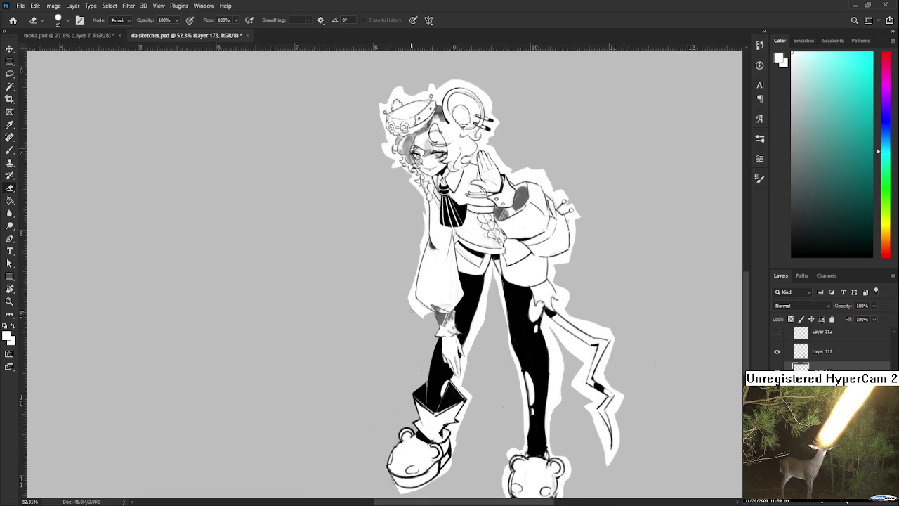
- Rotate the view to about 16° and paste the coloured chibi image for free transform
{"action": "key", "text": "r"}
{"action": "left_click_drag", "start_coordinate": [503, 349], "coordinate": [367, 423]}
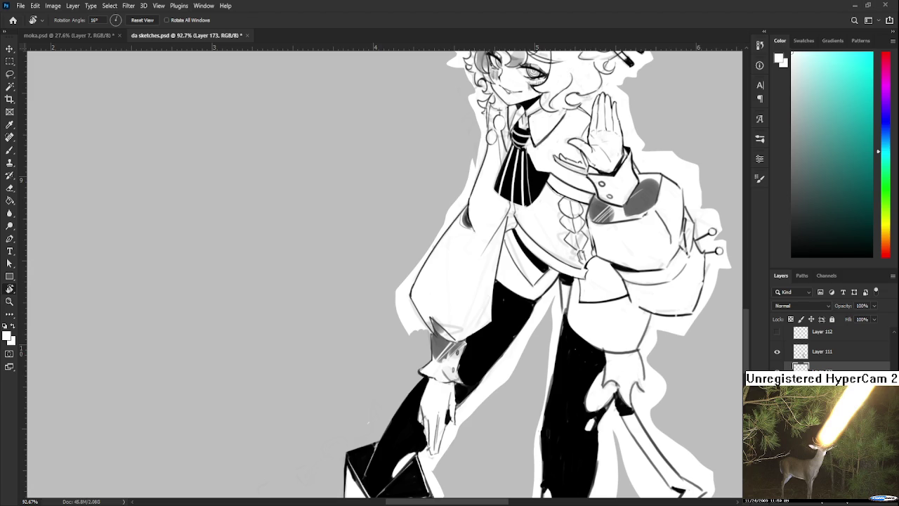
{"action": "key", "text": "ctrl+v"}
{"action": "key", "text": "ctrl+t"}
- Shrink the pasted illustration and place it beside the line-art figure
{"action": "scroll", "coordinate": [546, 337], "scroll_direction": "down", "scroll_amount": 5}
{"action": "scroll", "coordinate": [547, 338], "scroll_direction": "down", "scroll_amount": 5}
{"action": "scroll", "coordinate": [546, 337], "scroll_direction": "down", "scroll_amount": 3}
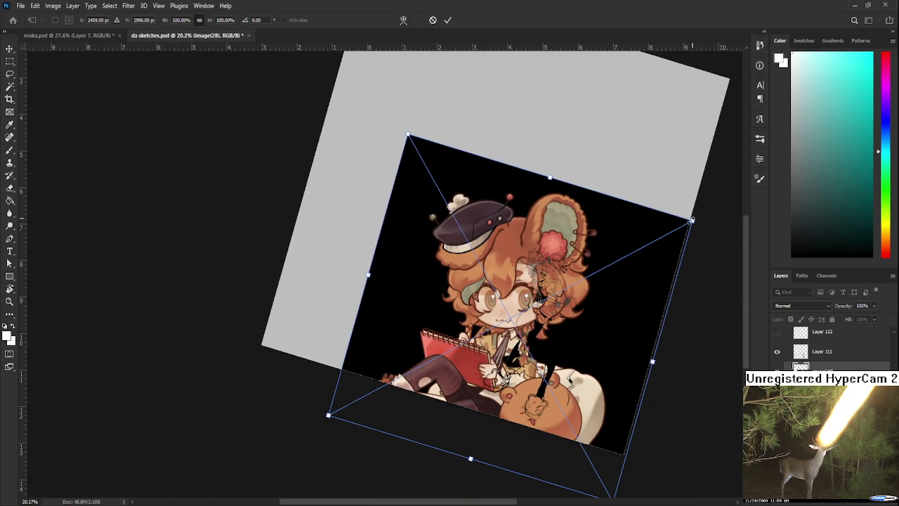
{"action": "left_click_drag", "start_coordinate": [692, 215], "coordinate": [471, 296]}
{"action": "key", "text": "Return"}
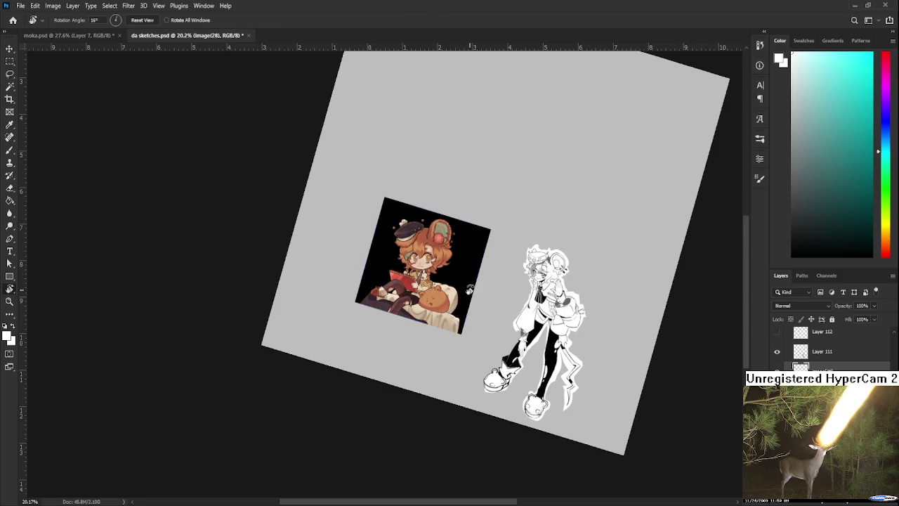
- Straighten the rotated view and inspect the painting's hat, head and notepad
{"action": "scroll", "coordinate": [471, 281], "scroll_direction": "up", "scroll_amount": 1}
{"action": "scroll", "coordinate": [449, 309], "scroll_direction": "up", "scroll_amount": 2}
{"action": "scroll", "coordinate": [427, 338], "scroll_direction": "up", "scroll_amount": 1}
{"action": "left_click_drag", "start_coordinate": [458, 342], "coordinate": [464, 340]}
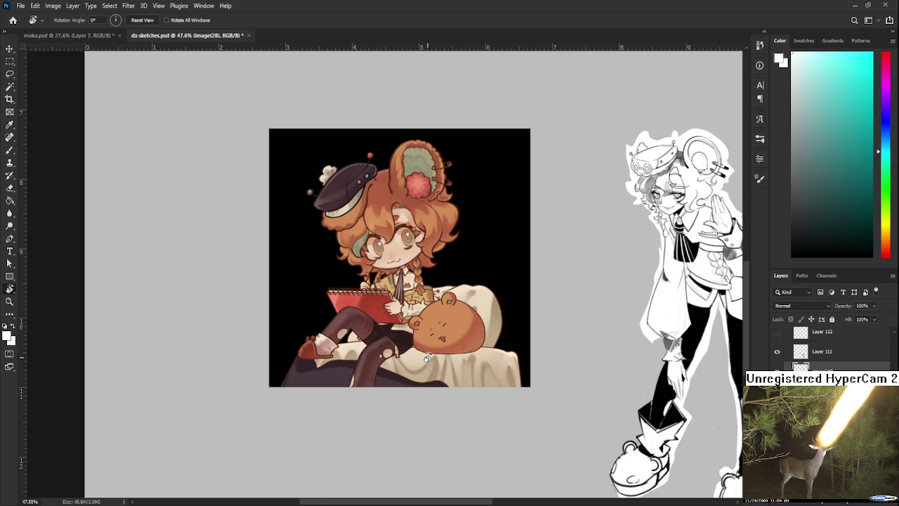
{"action": "scroll", "coordinate": [420, 354], "scroll_direction": "up", "scroll_amount": 1}
{"action": "scroll", "coordinate": [420, 354], "scroll_direction": "up", "scroll_amount": 1}
{"action": "scroll", "coordinate": [420, 355], "scroll_direction": "up", "scroll_amount": 2}
{"action": "mouse_move", "coordinate": [421, 355]}
{"action": "left_mouse_down"}
{"action": "mouse_move", "coordinate": [565, 378]}
{"action": "mouse_move", "coordinate": [556, 300]}
{"action": "left_mouse_up"}
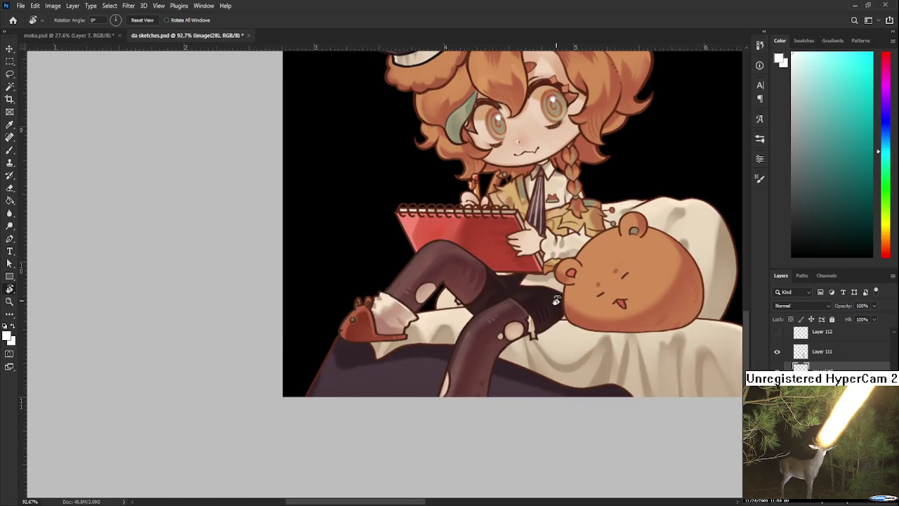
{"action": "left_click_drag", "start_coordinate": [542, 245], "coordinate": [534, 125]}
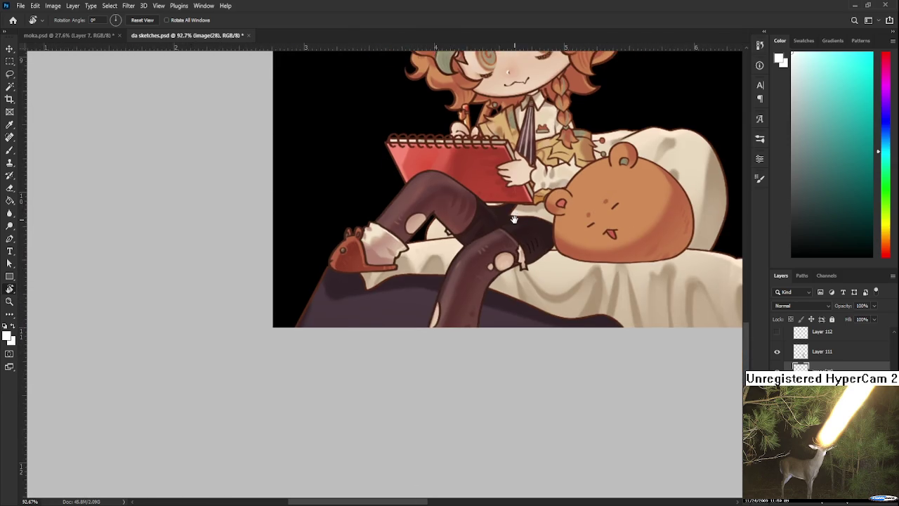
{"action": "left_click_drag", "start_coordinate": [535, 62], "coordinate": [516, 275]}
{"action": "scroll", "coordinate": [516, 274], "scroll_direction": "up", "scroll_amount": 2}
{"action": "scroll", "coordinate": [516, 295], "scroll_direction": "up", "scroll_amount": 2}
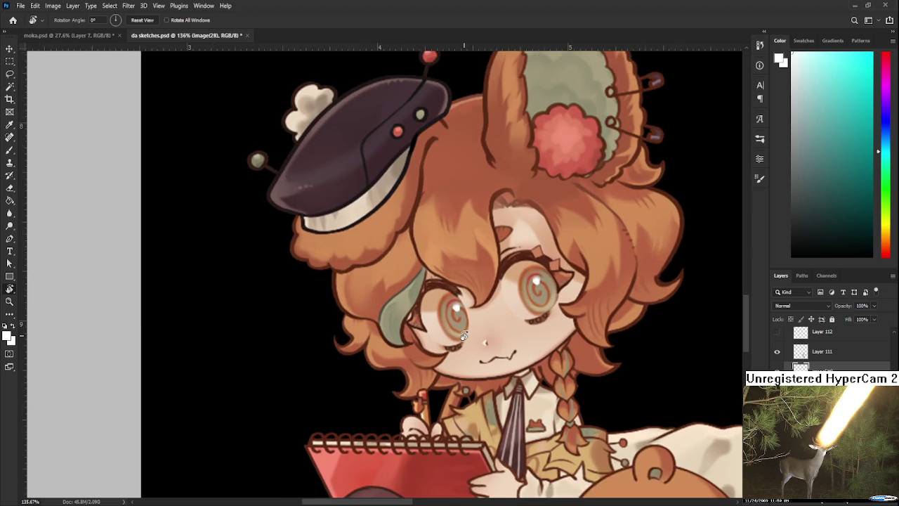
{"action": "scroll", "coordinate": [519, 331], "scroll_direction": "up", "scroll_amount": 1}
{"action": "left_click_drag", "start_coordinate": [521, 359], "coordinate": [586, 284]}
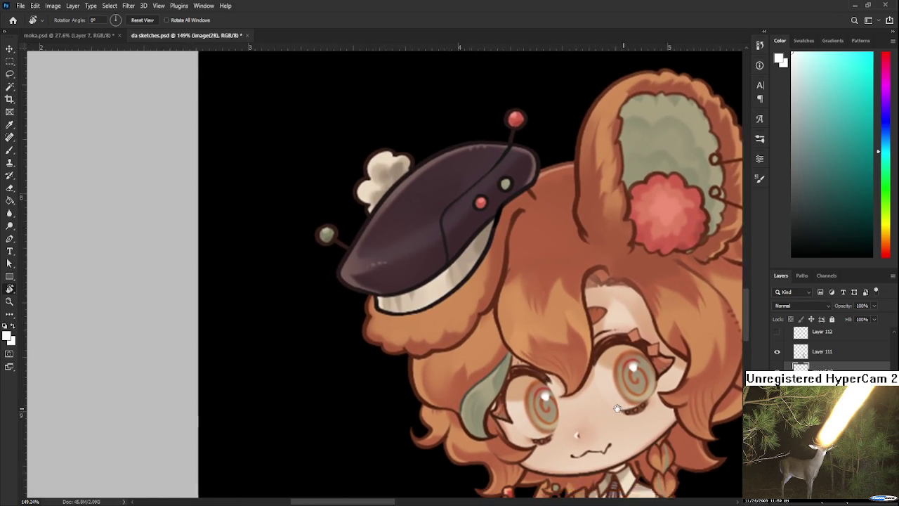
- Zoom out to show the line-art figure alongside the painting
{"action": "scroll", "coordinate": [562, 260], "scroll_direction": "down", "scroll_amount": 2}
{"action": "scroll", "coordinate": [544, 238], "scroll_direction": "down", "scroll_amount": 2}
{"action": "scroll", "coordinate": [549, 240], "scroll_direction": "up", "scroll_amount": 3}
{"action": "scroll", "coordinate": [554, 235], "scroll_direction": "up", "scroll_amount": 2}
{"action": "scroll", "coordinate": [537, 260], "scroll_direction": "down", "scroll_amount": 2}
{"action": "scroll", "coordinate": [516, 295], "scroll_direction": "up", "scroll_amount": 3}
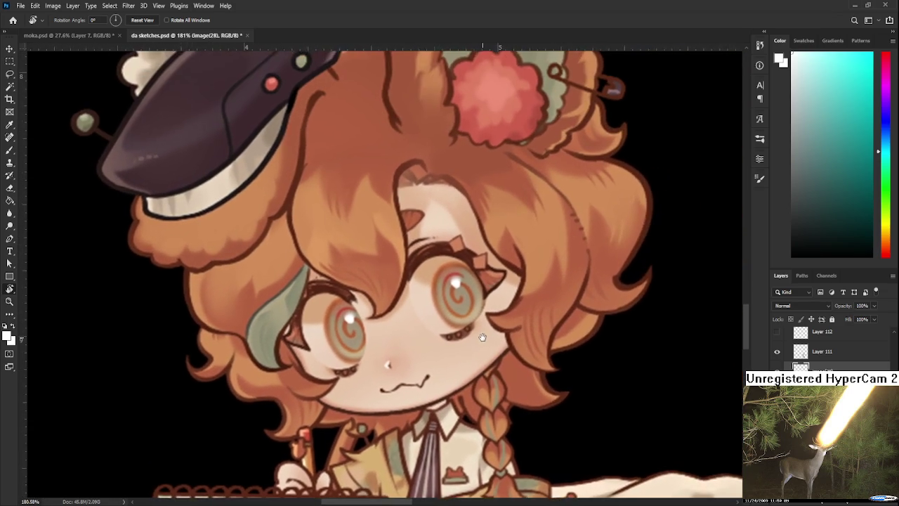
{"action": "scroll", "coordinate": [507, 313], "scroll_direction": "up", "scroll_amount": 1}
{"action": "scroll", "coordinate": [475, 309], "scroll_direction": "down", "scroll_amount": 2}
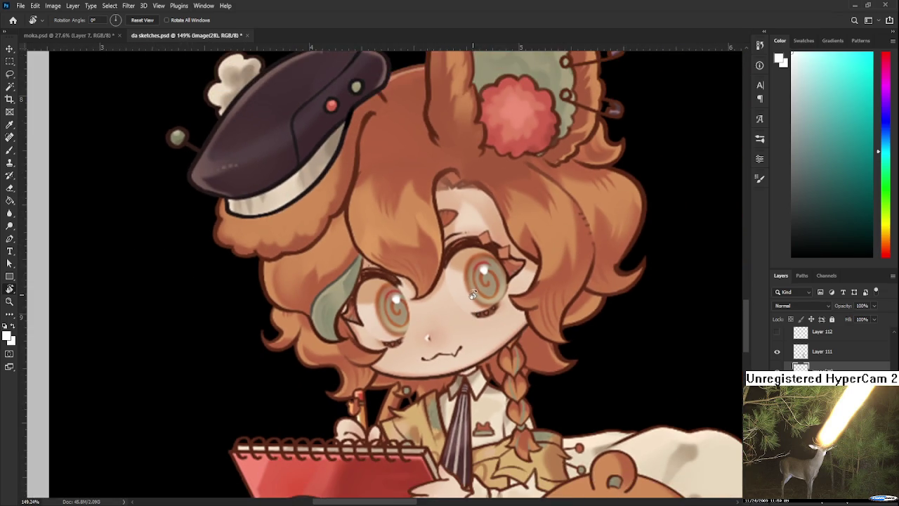
{"action": "scroll", "coordinate": [467, 288], "scroll_direction": "down", "scroll_amount": 2}
{"action": "scroll", "coordinate": [465, 281], "scroll_direction": "down", "scroll_amount": 2}
{"action": "scroll", "coordinate": [465, 282], "scroll_direction": "down", "scroll_amount": 1}
{"action": "scroll", "coordinate": [461, 303], "scroll_direction": "up", "scroll_amount": 2}
{"action": "scroll", "coordinate": [457, 349], "scroll_direction": "up", "scroll_amount": 2}
{"action": "scroll", "coordinate": [458, 350], "scroll_direction": "down", "scroll_amount": 1}
{"action": "scroll", "coordinate": [453, 330], "scroll_direction": "down", "scroll_amount": 1}
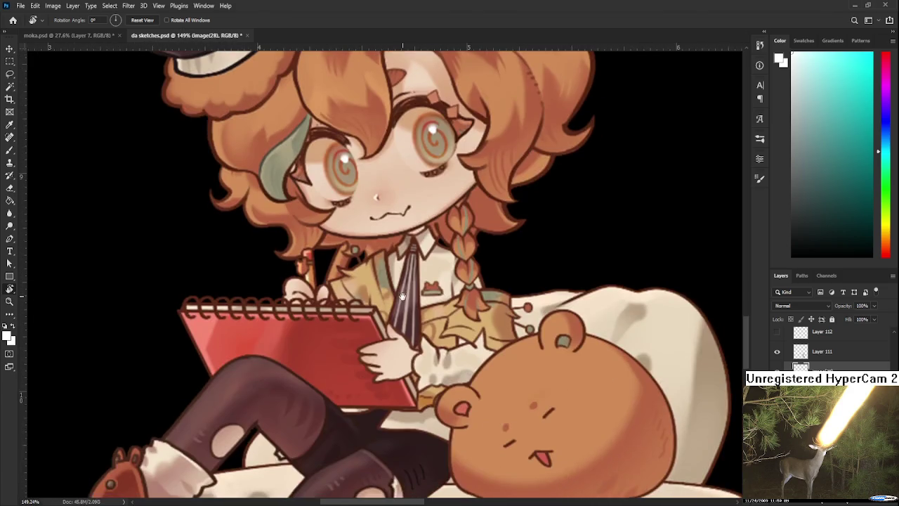
{"action": "scroll", "coordinate": [444, 302], "scroll_direction": "down", "scroll_amount": 1}
{"action": "scroll", "coordinate": [434, 269], "scroll_direction": "down", "scroll_amount": 2}
{"action": "left_click_drag", "start_coordinate": [519, 298], "coordinate": [347, 284]}
{"action": "scroll", "coordinate": [482, 357], "scroll_direction": "down", "scroll_amount": 1}
{"action": "scroll", "coordinate": [482, 358], "scroll_direction": "down", "scroll_amount": 1}
{"action": "left_click_drag", "start_coordinate": [482, 358], "coordinate": [519, 354]}
- Transform the square illustration up and to the right, then select the line-art layer
{"action": "key", "text": "ctrl+t"}
{"action": "left_click_drag", "start_coordinate": [307, 290], "coordinate": [378, 252]}
{"action": "key", "text": "Return"}
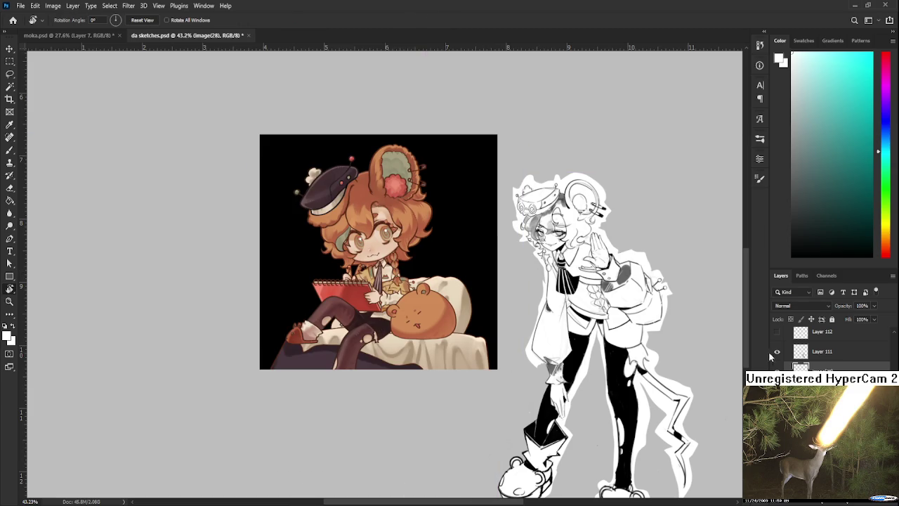
{"action": "left_click_drag", "start_coordinate": [636, 365], "coordinate": [599, 373]}
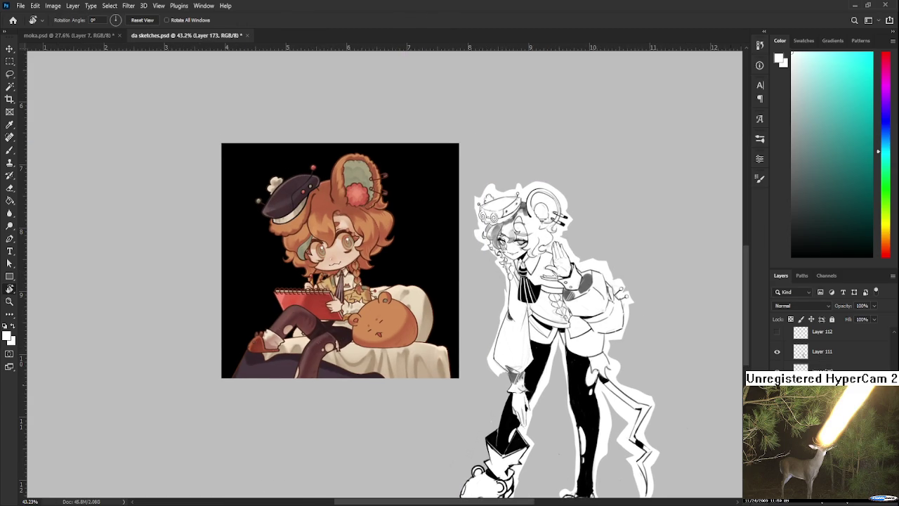
{"action": "scroll", "coordinate": [505, 355], "scroll_direction": "up", "scroll_amount": 1}
{"action": "left_click_drag", "start_coordinate": [564, 327], "coordinate": [530, 350]}
{"action": "key", "text": "e"}
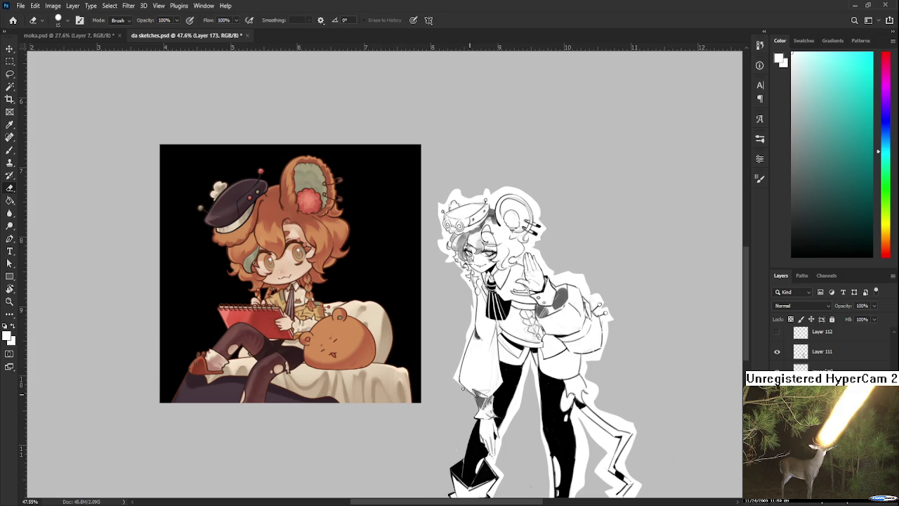
- Erase the white outline strip along the mouse girl's left sleeve and shrink the eraser
{"action": "left_click_drag", "start_coordinate": [454, 384], "coordinate": [456, 386]}
{"action": "mouse_move", "coordinate": [467, 350]}
{"action": "left_mouse_down"}
{"action": "mouse_move", "coordinate": [469, 329]}
{"action": "mouse_move", "coordinate": [455, 370]}
{"action": "mouse_move", "coordinate": [457, 318]}
{"action": "left_mouse_up"}
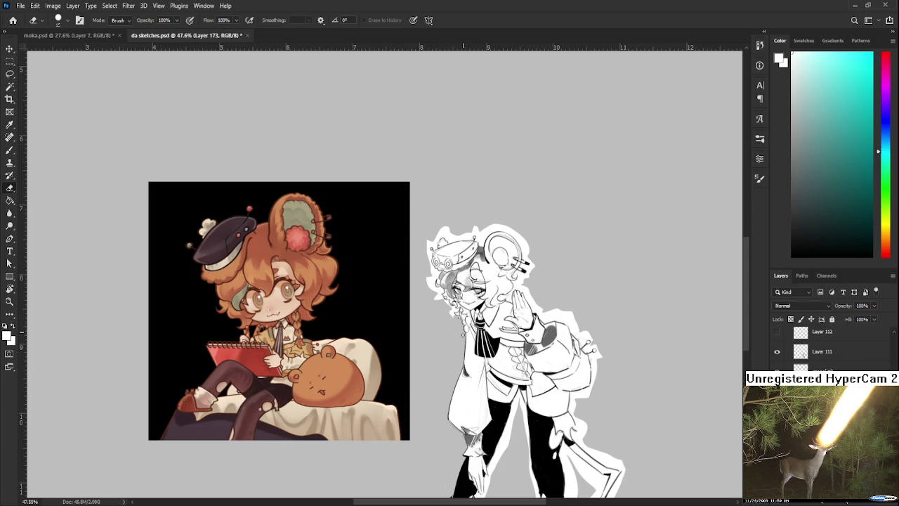
{"action": "scroll", "coordinate": [464, 278], "scroll_direction": "up", "scroll_amount": 2}
{"action": "scroll", "coordinate": [463, 278], "scroll_direction": "up", "scroll_amount": 3}
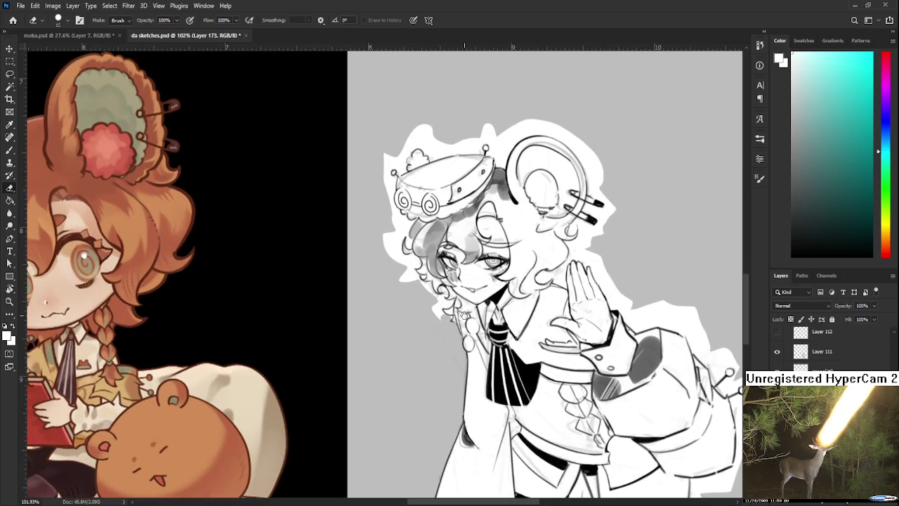
{"action": "scroll", "coordinate": [464, 278], "scroll_direction": "up", "scroll_amount": 1}
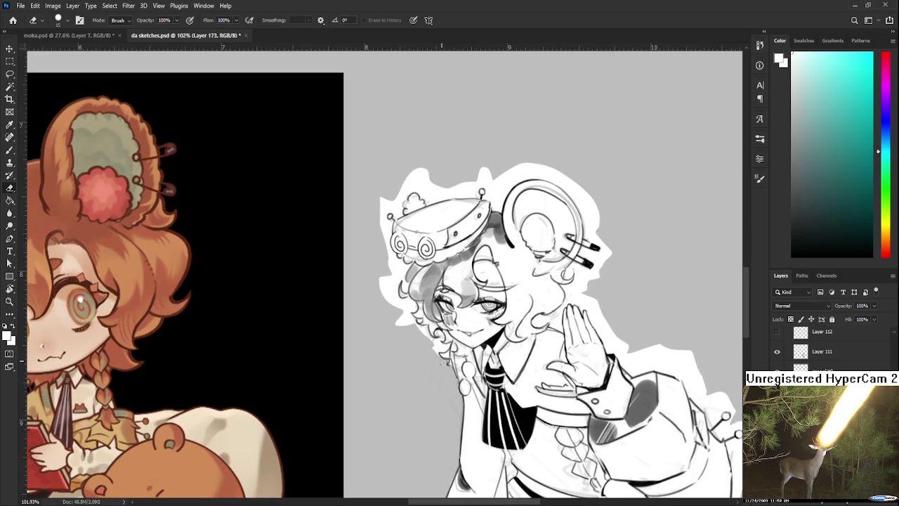
{"action": "key", "text": "bracketleft"}
{"action": "key", "text": "bracketleft"}
{"action": "key", "text": "bracketleft"}
- Sample a colour near the face, then erase the white border along the hat's left outline
{"action": "key", "text": "b"}
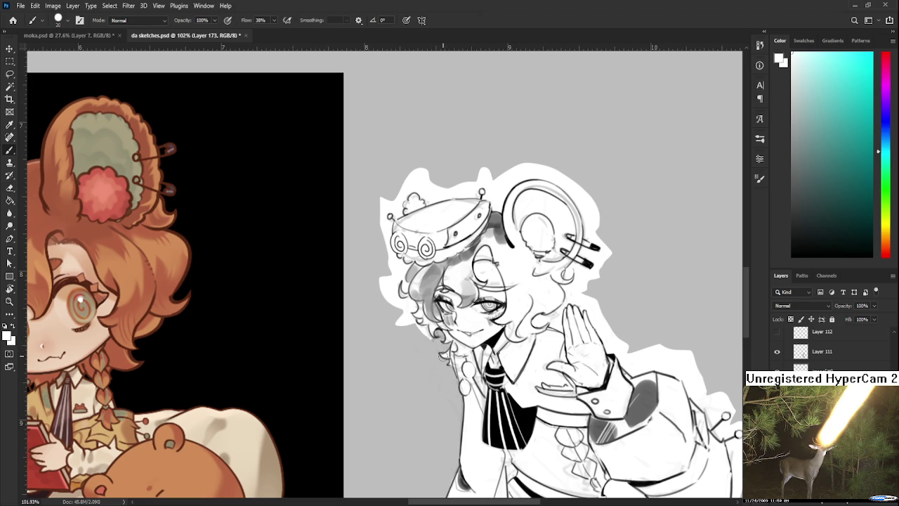
{"action": "left_click", "coordinate": [477, 334], "text": "alt"}
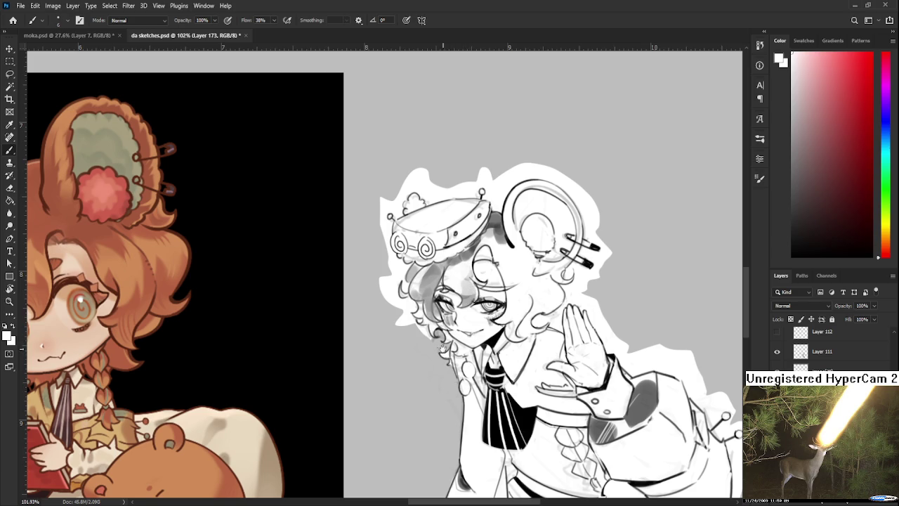
{"action": "scroll", "coordinate": [444, 354], "scroll_direction": "up", "scroll_amount": 1}
{"action": "key", "text": "e"}
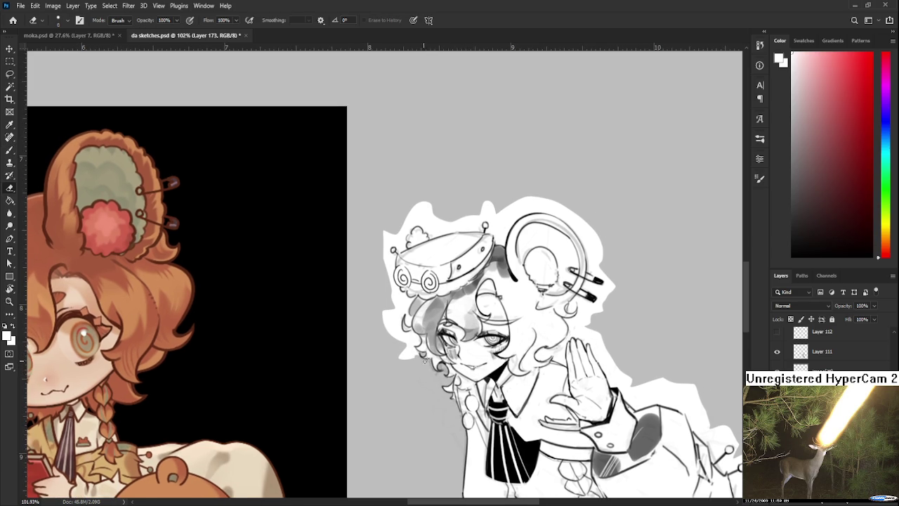
{"action": "left_click_drag", "start_coordinate": [425, 359], "coordinate": [430, 373]}
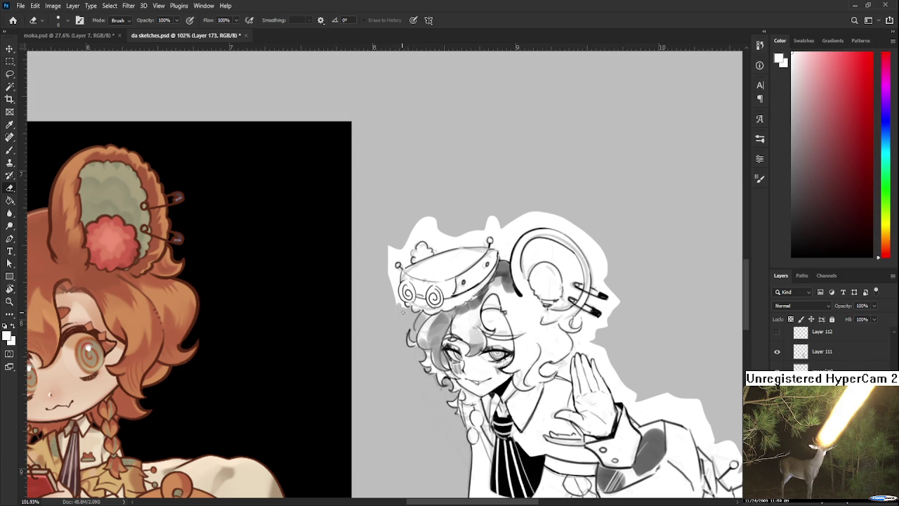
{"action": "left_click_drag", "start_coordinate": [408, 307], "coordinate": [412, 320]}
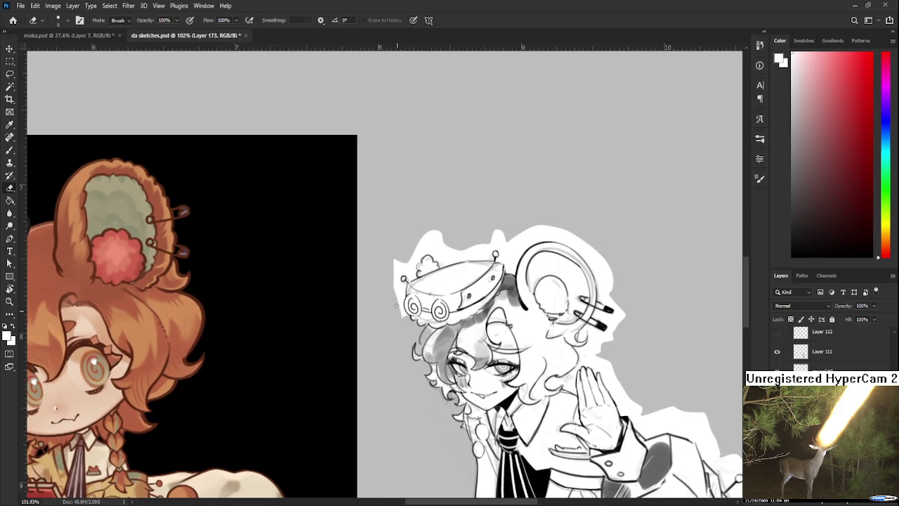
{"action": "mouse_move", "coordinate": [399, 309]}
{"action": "left_mouse_down"}
{"action": "mouse_move", "coordinate": [397, 256]}
{"action": "mouse_move", "coordinate": [409, 280]}
{"action": "mouse_move", "coordinate": [410, 269]}
{"action": "mouse_move", "coordinate": [417, 273]}
{"action": "mouse_move", "coordinate": [407, 258]}
{"action": "mouse_move", "coordinate": [434, 234]}
{"action": "mouse_move", "coordinate": [422, 239]}
{"action": "mouse_move", "coordinate": [443, 237]}
{"action": "mouse_move", "coordinate": [435, 257]}
{"action": "mouse_move", "coordinate": [471, 256]}
{"action": "mouse_move", "coordinate": [438, 247]}
{"action": "mouse_move", "coordinate": [407, 284]}
{"action": "mouse_move", "coordinate": [413, 276]}
{"action": "mouse_move", "coordinate": [420, 284]}
{"action": "mouse_move", "coordinate": [415, 253]}
{"action": "mouse_move", "coordinate": [418, 264]}
{"action": "left_mouse_up"}
{"action": "key", "text": "r"}
- Turn the view upside down and erase white fill at the head's top-left, ear edges and above hairpins
{"action": "key", "text": "b"}
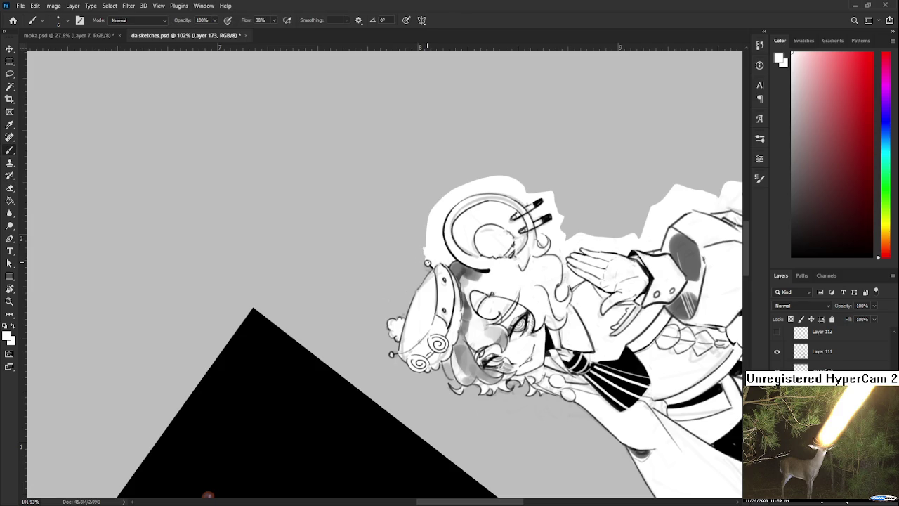
{"action": "key", "text": "e"}
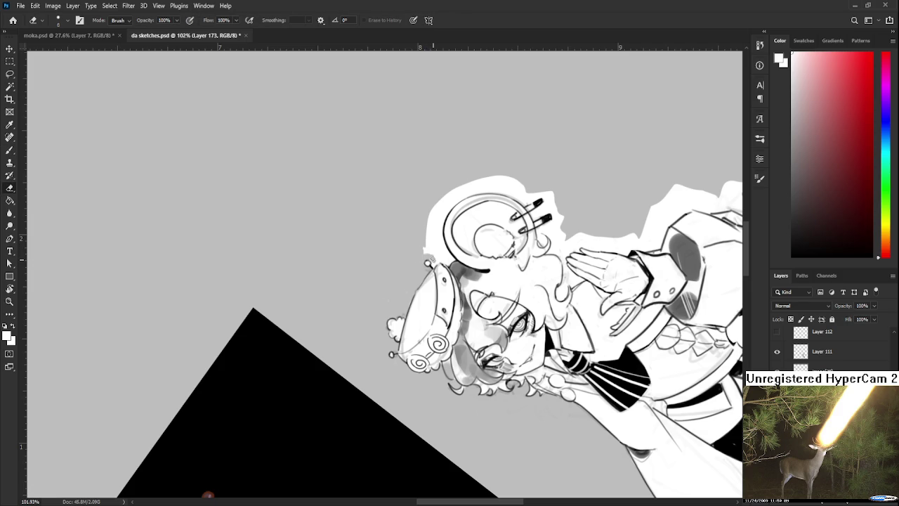
{"action": "mouse_move", "coordinate": [435, 234]}
{"action": "left_mouse_down"}
{"action": "mouse_move", "coordinate": [416, 267]}
{"action": "mouse_move", "coordinate": [444, 219]}
{"action": "left_mouse_up"}
{"action": "mouse_move", "coordinate": [426, 254]}
{"action": "left_mouse_down"}
{"action": "mouse_move", "coordinate": [430, 233]}
{"action": "mouse_move", "coordinate": [444, 224]}
{"action": "left_mouse_up"}
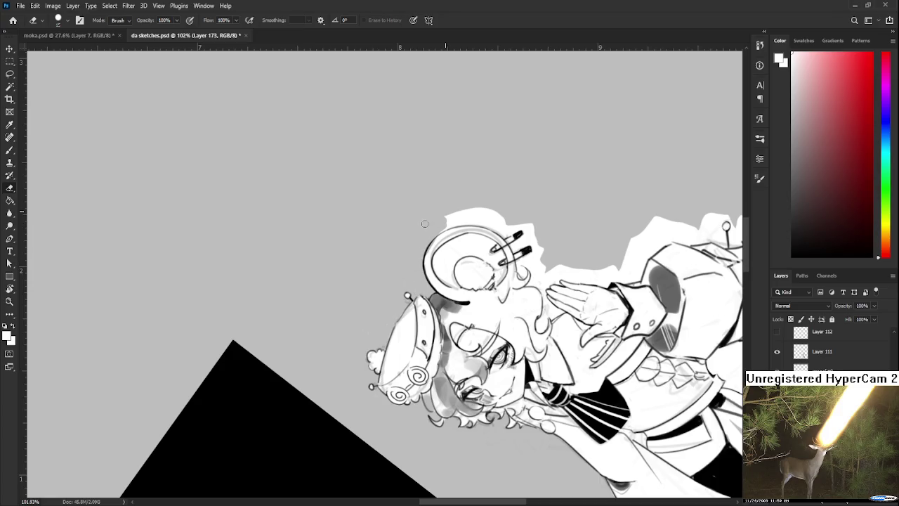
{"action": "key", "text": "b"}
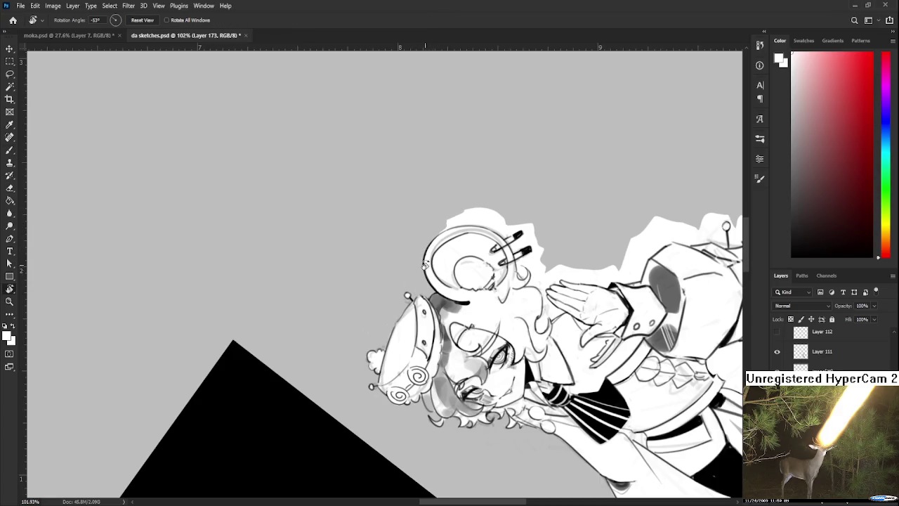
{"action": "key", "text": "r"}
{"action": "mouse_move", "coordinate": [430, 253]}
{"action": "left_mouse_down"}
{"action": "mouse_move", "coordinate": [401, 289]}
{"action": "mouse_move", "coordinate": [395, 323]}
{"action": "left_mouse_up"}
{"action": "key", "text": "e"}
{"action": "left_click_drag", "start_coordinate": [396, 290], "coordinate": [395, 337]}
{"action": "mouse_move", "coordinate": [398, 307]}
{"action": "left_mouse_down"}
{"action": "mouse_move", "coordinate": [397, 353]}
{"action": "mouse_move", "coordinate": [404, 326]}
{"action": "left_mouse_up"}
{"action": "mouse_move", "coordinate": [415, 292]}
{"action": "left_mouse_down"}
{"action": "mouse_move", "coordinate": [408, 319]}
{"action": "mouse_move", "coordinate": [399, 313]}
{"action": "mouse_move", "coordinate": [421, 281]}
{"action": "mouse_move", "coordinate": [419, 298]}
{"action": "left_mouse_up"}
{"action": "mouse_move", "coordinate": [431, 267]}
{"action": "left_mouse_down"}
{"action": "mouse_move", "coordinate": [434, 255]}
{"action": "mouse_move", "coordinate": [450, 281]}
{"action": "left_mouse_up"}
- With a smaller eraser, remove the white fill near the hairpin tops
{"action": "key", "text": "b"}
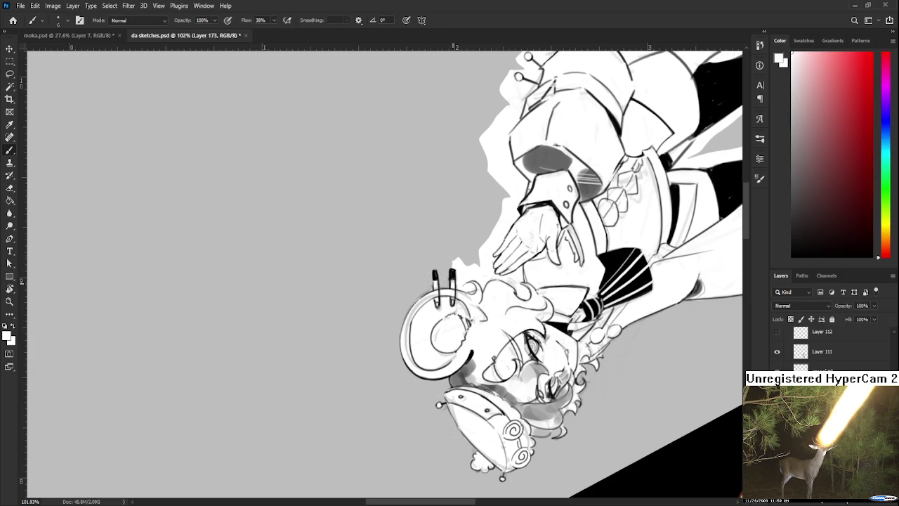
{"action": "key", "text": "e"}
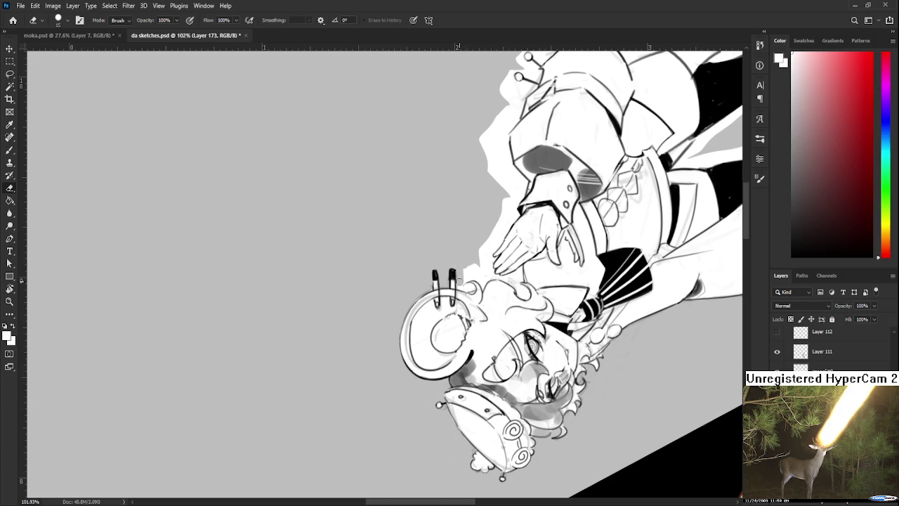
{"action": "key", "text": "bracketleft"}
{"action": "mouse_move", "coordinate": [463, 281]}
{"action": "left_mouse_down"}
{"action": "mouse_move", "coordinate": [466, 270]}
{"action": "mouse_move", "coordinate": [466, 280]}
{"action": "mouse_move", "coordinate": [483, 284]}
{"action": "left_mouse_up"}
{"action": "left_click_drag", "start_coordinate": [485, 264], "coordinate": [461, 320]}
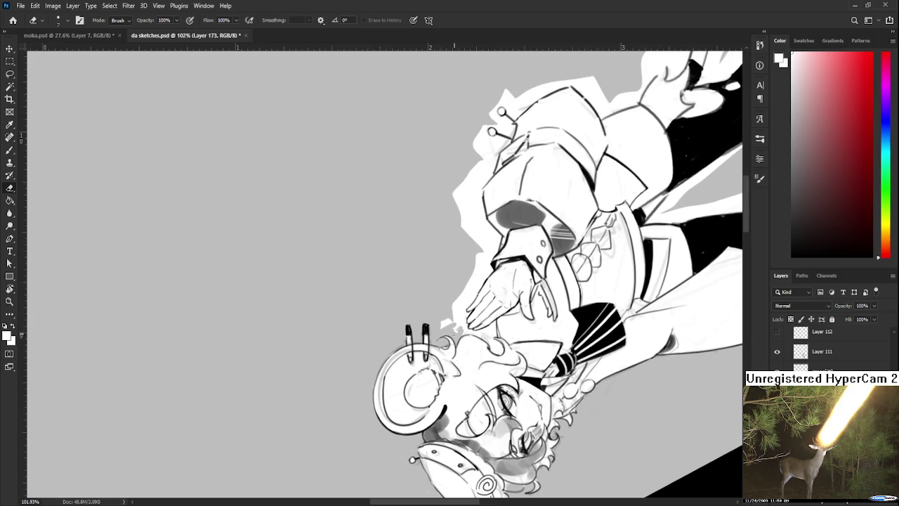
{"action": "key", "text": "bracketright"}
{"action": "key", "text": "bracketright"}
{"action": "key", "text": "bracketleft"}
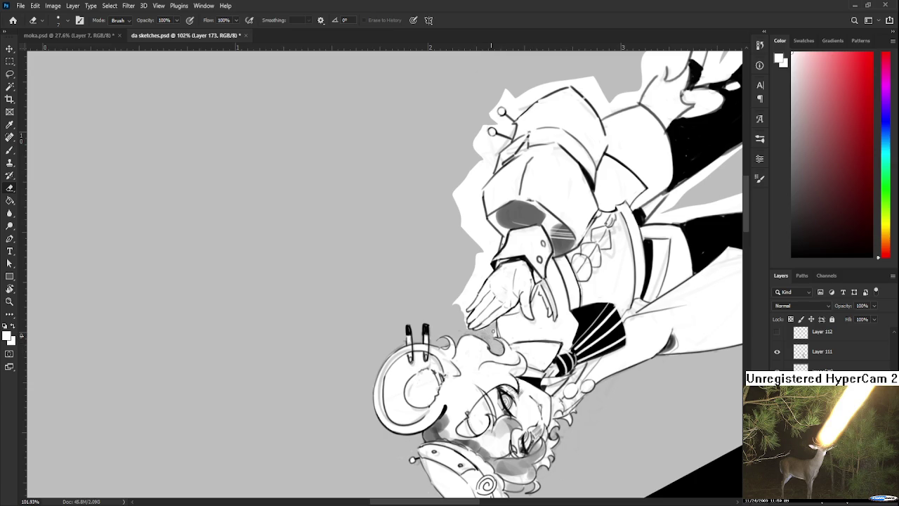
{"action": "scroll", "coordinate": [485, 305], "scroll_direction": "up", "scroll_amount": 1}
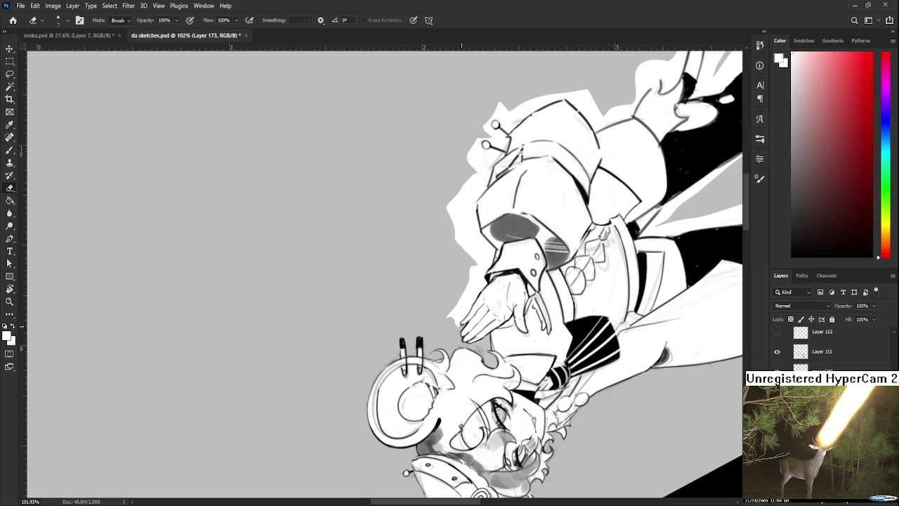
- Erase the white border along the fingers, beside the hand and left of the sleeve
{"action": "left_click_drag", "start_coordinate": [450, 322], "coordinate": [457, 325]}
{"action": "left_click_drag", "start_coordinate": [468, 287], "coordinate": [480, 289]}
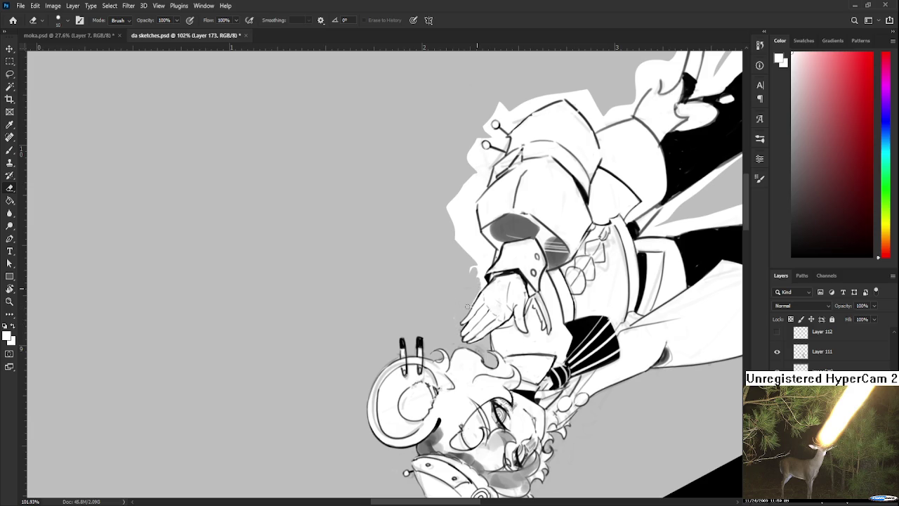
{"action": "mouse_move", "coordinate": [475, 281]}
{"action": "left_mouse_down"}
{"action": "mouse_move", "coordinate": [469, 275]}
{"action": "mouse_move", "coordinate": [480, 280]}
{"action": "mouse_move", "coordinate": [457, 309]}
{"action": "mouse_move", "coordinate": [416, 256]}
{"action": "left_mouse_up"}
{"action": "mouse_move", "coordinate": [423, 303]}
{"action": "left_mouse_down"}
{"action": "mouse_move", "coordinate": [420, 253]}
{"action": "mouse_move", "coordinate": [432, 311]}
{"action": "mouse_move", "coordinate": [429, 252]}
{"action": "mouse_move", "coordinate": [441, 307]}
{"action": "left_mouse_up"}
{"action": "left_click_drag", "start_coordinate": [437, 250], "coordinate": [445, 305]}
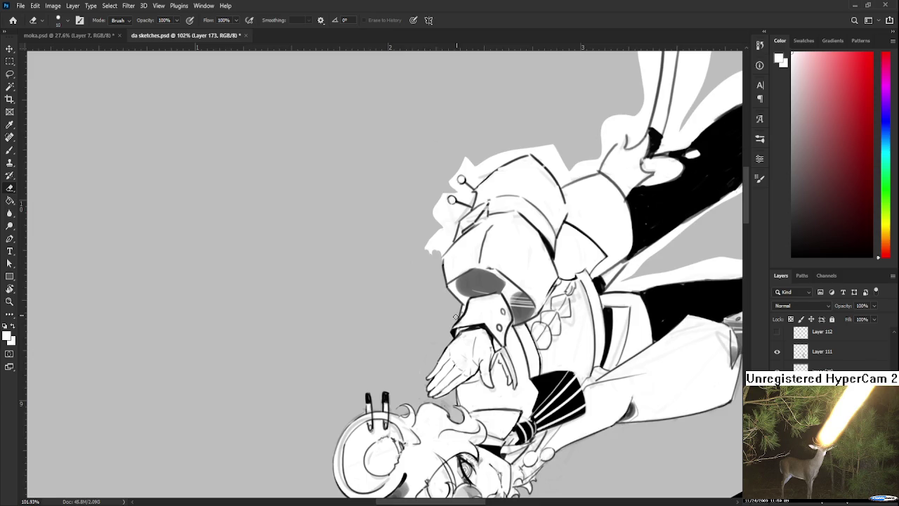
{"action": "left_click_drag", "start_coordinate": [455, 318], "coordinate": [452, 371]}
{"action": "mouse_move", "coordinate": [425, 272]}
{"action": "left_mouse_down"}
{"action": "mouse_move", "coordinate": [445, 306]}
{"action": "mouse_move", "coordinate": [454, 270]}
{"action": "mouse_move", "coordinate": [441, 251]}
{"action": "mouse_move", "coordinate": [426, 271]}
{"action": "left_mouse_up"}
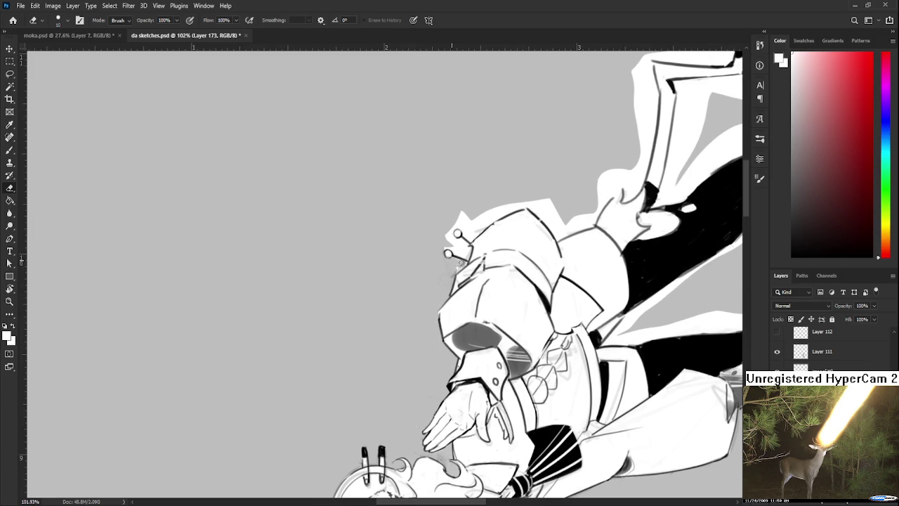
- Erase the hatching near the sleeve tip and the halo above the sleeve, rotating the view
{"action": "mouse_move", "coordinate": [464, 252]}
{"action": "left_mouse_down"}
{"action": "mouse_move", "coordinate": [453, 245]}
{"action": "mouse_move", "coordinate": [485, 222]}
{"action": "mouse_move", "coordinate": [452, 277]}
{"action": "left_mouse_up"}
{"action": "key", "text": "b"}
{"action": "key", "text": "e"}
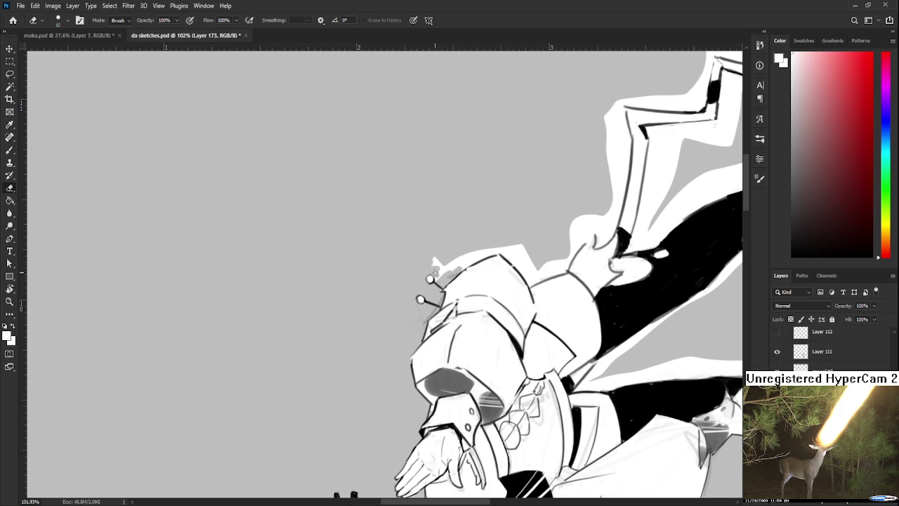
{"action": "mouse_move", "coordinate": [441, 266]}
{"action": "left_mouse_down"}
{"action": "mouse_move", "coordinate": [484, 251]}
{"action": "mouse_move", "coordinate": [302, 295]}
{"action": "left_mouse_up"}
{"action": "key", "text": "r"}
{"action": "mouse_move", "coordinate": [411, 168]}
{"action": "left_mouse_down"}
{"action": "mouse_move", "coordinate": [411, 337]}
{"action": "mouse_move", "coordinate": [422, 299]}
{"action": "mouse_move", "coordinate": [453, 288]}
{"action": "mouse_move", "coordinate": [408, 319]}
{"action": "mouse_move", "coordinate": [453, 307]}
{"action": "mouse_move", "coordinate": [456, 281]}
{"action": "mouse_move", "coordinate": [459, 302]}
{"action": "mouse_move", "coordinate": [450, 307]}
{"action": "mouse_move", "coordinate": [453, 261]}
{"action": "mouse_move", "coordinate": [446, 343]}
{"action": "left_mouse_up"}
{"action": "mouse_move", "coordinate": [421, 277]}
{"action": "left_mouse_down"}
{"action": "mouse_move", "coordinate": [414, 317]}
{"action": "mouse_move", "coordinate": [428, 319]}
{"action": "mouse_move", "coordinate": [430, 301]}
{"action": "mouse_move", "coordinate": [432, 314]}
{"action": "mouse_move", "coordinate": [425, 277]}
{"action": "mouse_move", "coordinate": [434, 274]}
{"action": "mouse_move", "coordinate": [492, 311]}
{"action": "left_mouse_up"}
{"action": "key", "text": "r"}
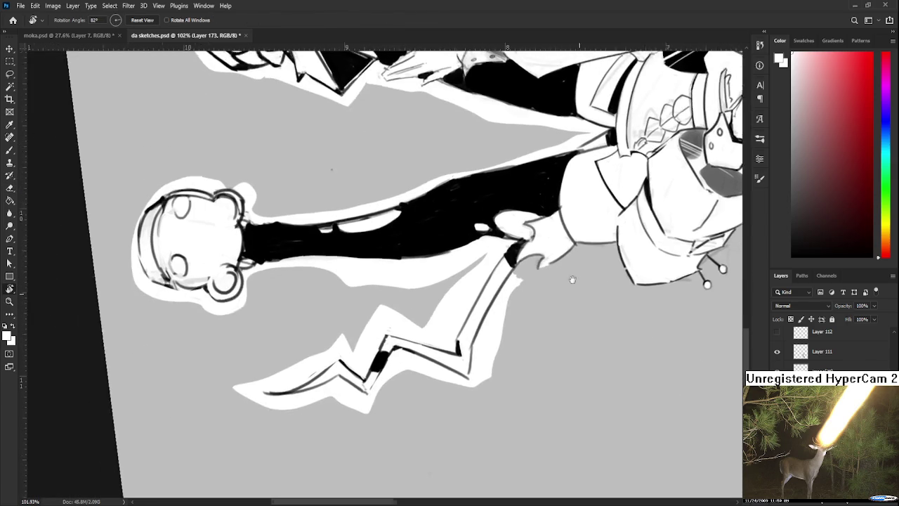
- Erase the halo along the sleeve's right edge and near the boot, then shrink the eraser
{"action": "mouse_move", "coordinate": [522, 282]}
{"action": "left_mouse_down"}
{"action": "mouse_move", "coordinate": [492, 345]}
{"action": "mouse_move", "coordinate": [488, 379]}
{"action": "left_mouse_up"}
{"action": "mouse_move", "coordinate": [491, 343]}
{"action": "left_mouse_down"}
{"action": "mouse_move", "coordinate": [502, 354]}
{"action": "mouse_move", "coordinate": [464, 392]}
{"action": "mouse_move", "coordinate": [503, 325]}
{"action": "mouse_move", "coordinate": [457, 325]}
{"action": "mouse_move", "coordinate": [451, 290]}
{"action": "mouse_move", "coordinate": [454, 352]}
{"action": "mouse_move", "coordinate": [454, 296]}
{"action": "mouse_move", "coordinate": [478, 279]}
{"action": "mouse_move", "coordinate": [458, 287]}
{"action": "mouse_move", "coordinate": [518, 272]}
{"action": "mouse_move", "coordinate": [458, 280]}
{"action": "mouse_move", "coordinate": [461, 317]}
{"action": "mouse_move", "coordinate": [411, 373]}
{"action": "left_mouse_up"}
{"action": "key", "text": "r"}
{"action": "key", "text": "bracketleft"}
{"action": "scroll", "coordinate": [490, 293], "scroll_direction": "down", "scroll_amount": 1}
{"action": "key", "text": "r"}
- Erase the white fill in the boot toe, the toe spike and the highlights beside the heel
{"action": "mouse_move", "coordinate": [443, 336]}
{"action": "left_mouse_down"}
{"action": "mouse_move", "coordinate": [449, 299]}
{"action": "mouse_move", "coordinate": [479, 289]}
{"action": "mouse_move", "coordinate": [385, 385]}
{"action": "mouse_move", "coordinate": [421, 328]}
{"action": "mouse_move", "coordinate": [416, 270]}
{"action": "left_mouse_up"}
{"action": "left_click_drag", "start_coordinate": [421, 324], "coordinate": [425, 310]}
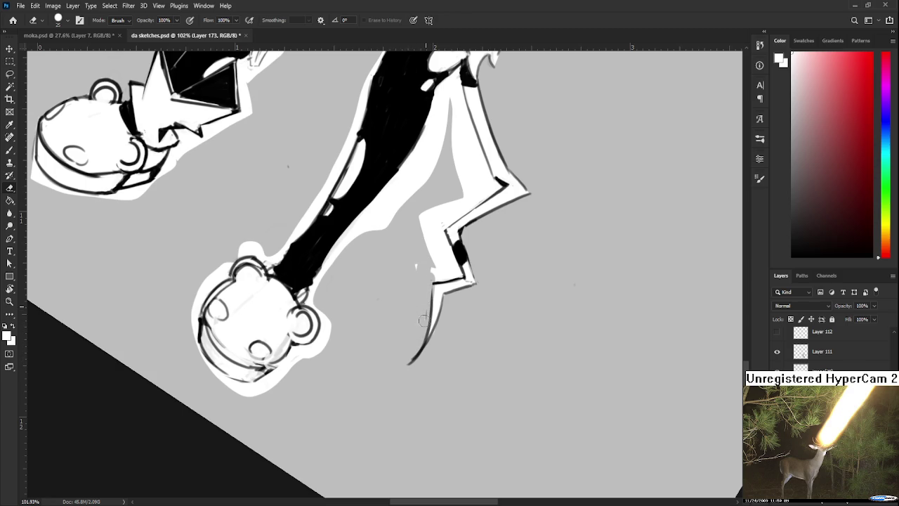
{"action": "left_click_drag", "start_coordinate": [418, 251], "coordinate": [441, 274]}
{"action": "key", "text": "b"}
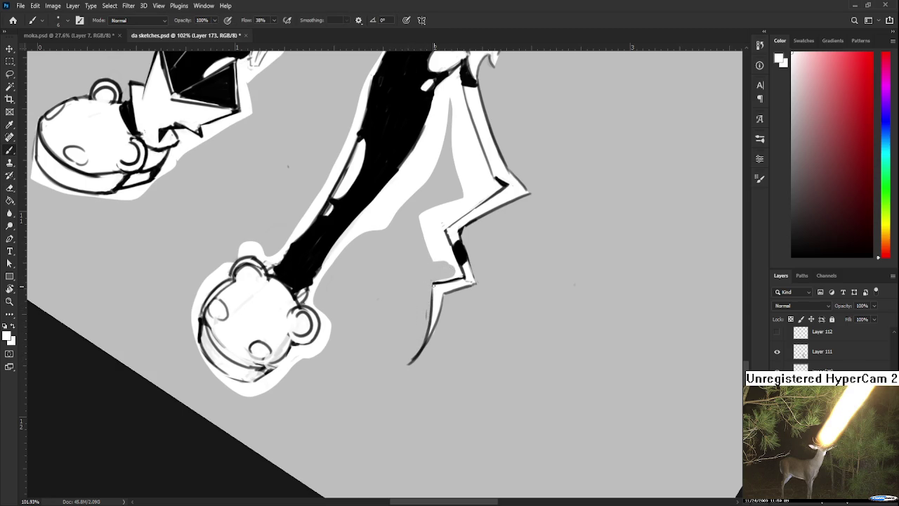
{"action": "key", "text": "e"}
{"action": "left_click_drag", "start_coordinate": [455, 273], "coordinate": [424, 215]}
{"action": "scroll", "coordinate": [436, 258], "scroll_direction": "up", "scroll_amount": 1}
{"action": "scroll", "coordinate": [435, 258], "scroll_direction": "up", "scroll_amount": 1}
{"action": "left_click_drag", "start_coordinate": [435, 258], "coordinate": [421, 285]}
{"action": "mouse_move", "coordinate": [457, 251]}
{"action": "left_mouse_down"}
{"action": "mouse_move", "coordinate": [428, 289]}
{"action": "mouse_move", "coordinate": [481, 250]}
{"action": "left_mouse_up"}
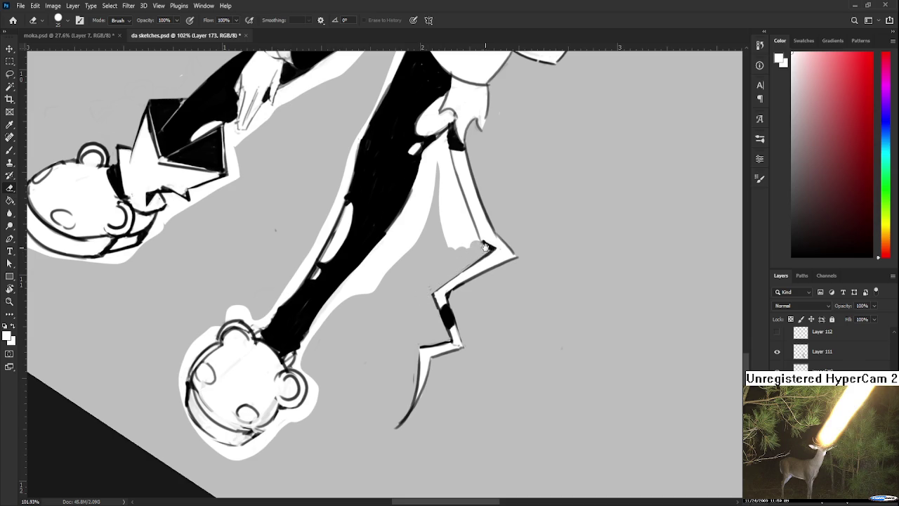
- Erase the white strip beside the shin, the outline by the bear ear and the halo below the shoe
{"action": "scroll", "coordinate": [484, 247], "scroll_direction": "up", "scroll_amount": 1}
{"action": "mouse_move", "coordinate": [446, 314]}
{"action": "left_mouse_down"}
{"action": "mouse_move", "coordinate": [425, 263]}
{"action": "mouse_move", "coordinate": [429, 324]}
{"action": "mouse_move", "coordinate": [434, 277]}
{"action": "mouse_move", "coordinate": [450, 318]}
{"action": "left_mouse_up"}
{"action": "mouse_move", "coordinate": [430, 250]}
{"action": "left_mouse_down"}
{"action": "mouse_move", "coordinate": [404, 309]}
{"action": "mouse_move", "coordinate": [400, 288]}
{"action": "mouse_move", "coordinate": [425, 218]}
{"action": "mouse_move", "coordinate": [424, 243]}
{"action": "left_mouse_up"}
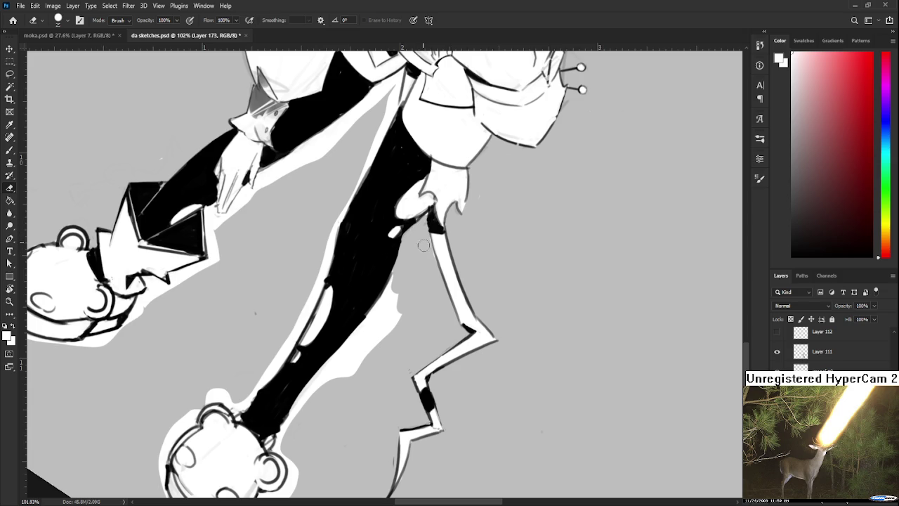
{"action": "mouse_move", "coordinate": [395, 285]}
{"action": "left_mouse_down"}
{"action": "mouse_move", "coordinate": [455, 231]}
{"action": "mouse_move", "coordinate": [405, 309]}
{"action": "mouse_move", "coordinate": [361, 352]}
{"action": "mouse_move", "coordinate": [455, 250]}
{"action": "left_mouse_up"}
{"action": "left_click_drag", "start_coordinate": [409, 317], "coordinate": [456, 258]}
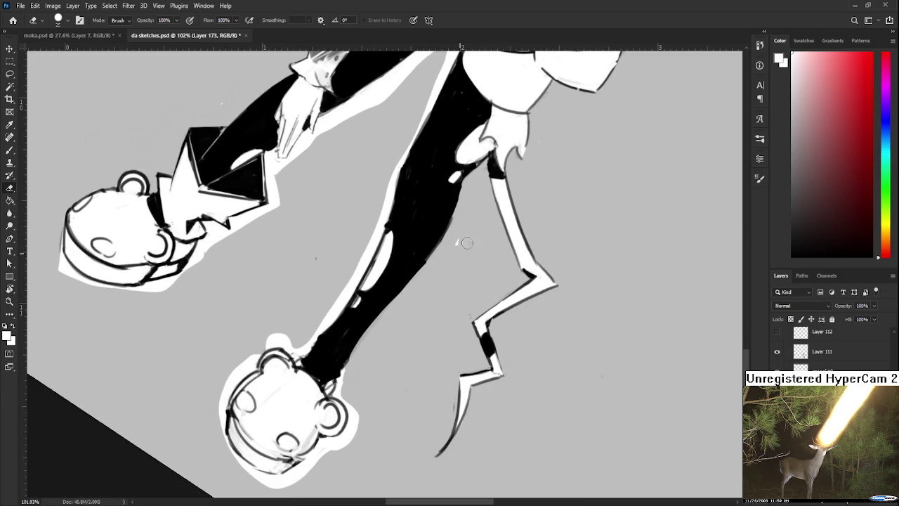
{"action": "left_click_drag", "start_coordinate": [394, 342], "coordinate": [500, 260]}
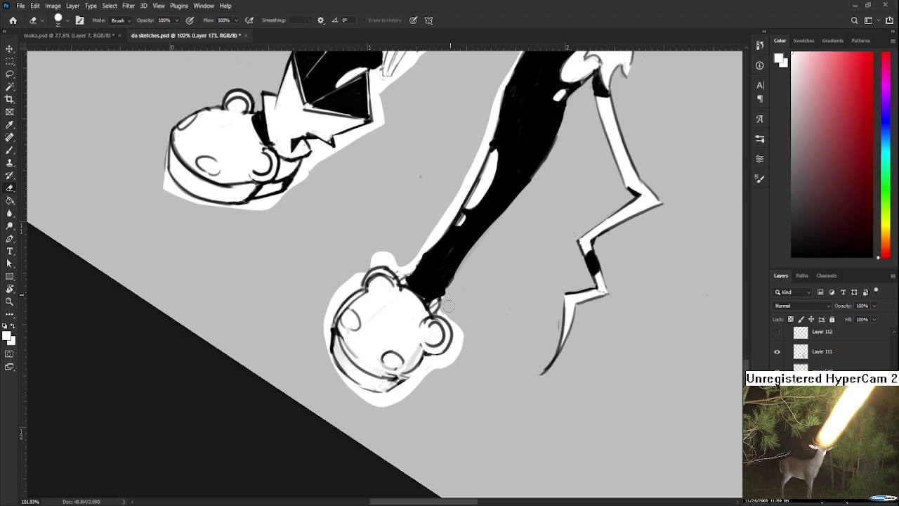
{"action": "left_click_drag", "start_coordinate": [443, 311], "coordinate": [433, 374]}
{"action": "mouse_move", "coordinate": [408, 383]}
{"action": "left_mouse_down"}
{"action": "mouse_move", "coordinate": [375, 407]}
{"action": "mouse_move", "coordinate": [510, 337]}
{"action": "left_mouse_up"}
- Reorient the view and erase the white patch above the shoe and along the leg's left edge
{"action": "key", "text": "r"}
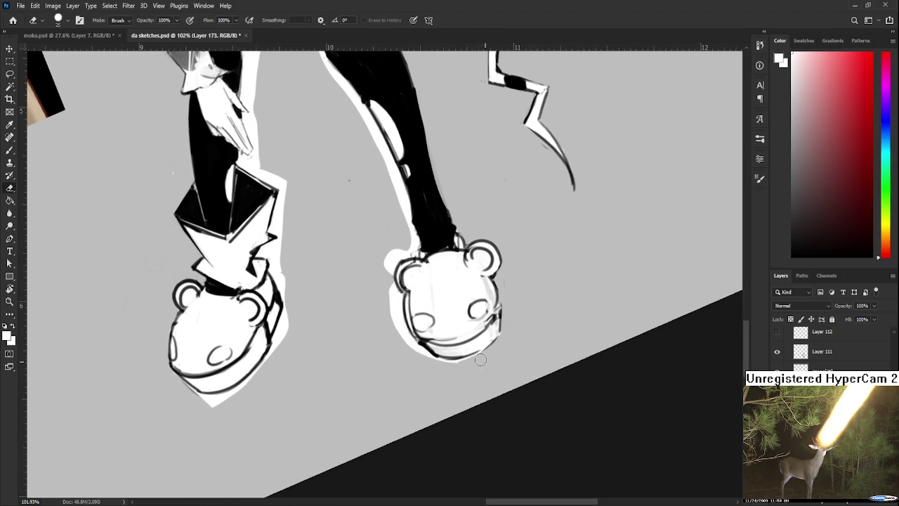
{"action": "key", "text": "r"}
{"action": "left_click_drag", "start_coordinate": [520, 331], "coordinate": [384, 402]}
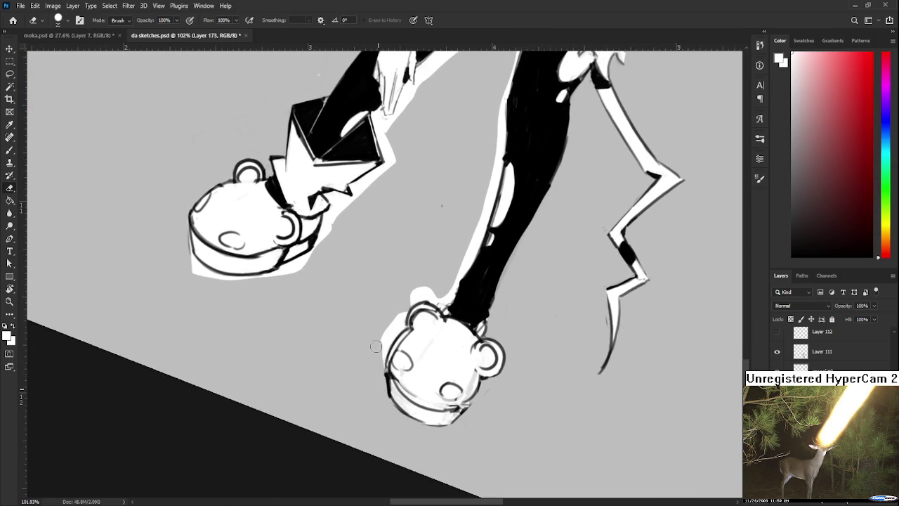
{"action": "mouse_move", "coordinate": [397, 323]}
{"action": "left_mouse_down"}
{"action": "mouse_move", "coordinate": [410, 298]}
{"action": "mouse_move", "coordinate": [448, 296]}
{"action": "mouse_move", "coordinate": [427, 292]}
{"action": "mouse_move", "coordinate": [384, 375]}
{"action": "left_mouse_up"}
{"action": "mouse_move", "coordinate": [430, 351]}
{"action": "left_mouse_down"}
{"action": "mouse_move", "coordinate": [467, 223]}
{"action": "mouse_move", "coordinate": [449, 343]}
{"action": "mouse_move", "coordinate": [451, 281]}
{"action": "mouse_move", "coordinate": [479, 197]}
{"action": "mouse_move", "coordinate": [454, 320]}
{"action": "mouse_move", "coordinate": [453, 264]}
{"action": "mouse_move", "coordinate": [436, 302]}
{"action": "mouse_move", "coordinate": [439, 277]}
{"action": "mouse_move", "coordinate": [452, 262]}
{"action": "left_mouse_up"}
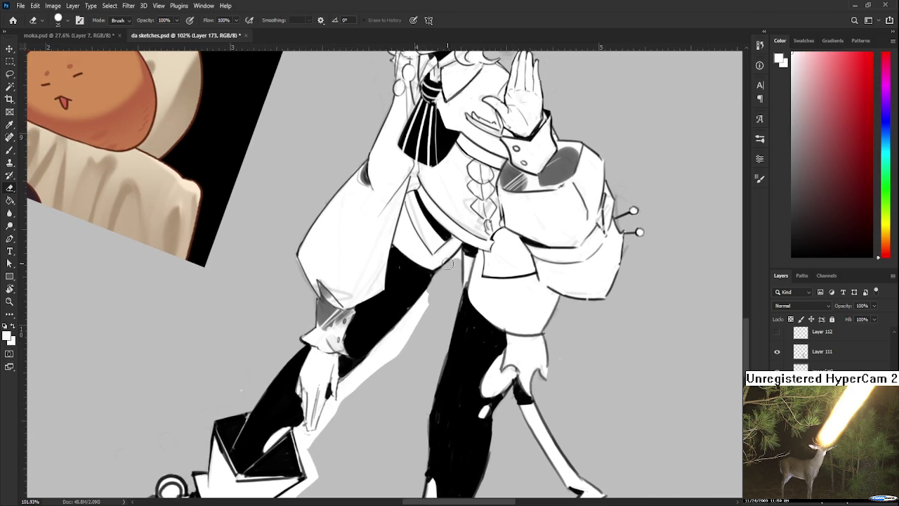
- With a fine eraser tip, remove the white outline near the hand and fingertip
{"action": "mouse_move", "coordinate": [429, 311]}
{"action": "left_mouse_down"}
{"action": "mouse_move", "coordinate": [467, 267]}
{"action": "mouse_move", "coordinate": [422, 316]}
{"action": "mouse_move", "coordinate": [436, 281]}
{"action": "mouse_move", "coordinate": [395, 349]}
{"action": "mouse_move", "coordinate": [385, 325]}
{"action": "mouse_move", "coordinate": [380, 365]}
{"action": "mouse_move", "coordinate": [409, 324]}
{"action": "left_mouse_up"}
{"action": "key", "text": "bracketright"}
{"action": "key", "text": "bracketright"}
{"action": "key", "text": "bracketright"}
{"action": "key", "text": "bracketleft"}
{"action": "key", "text": "bracketleft"}
{"action": "key", "text": "bracketleft"}
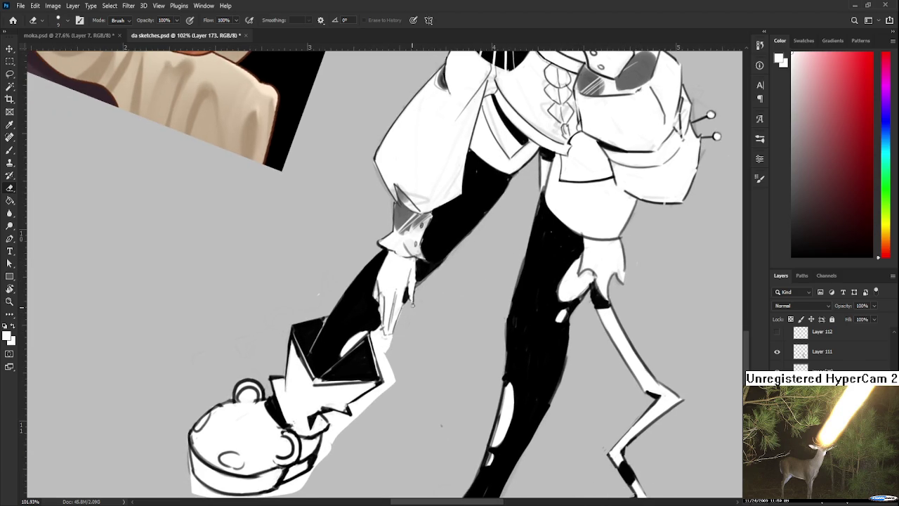
{"action": "mouse_move", "coordinate": [413, 304]}
{"action": "left_mouse_down"}
{"action": "mouse_move", "coordinate": [435, 278]}
{"action": "mouse_move", "coordinate": [404, 362]}
{"action": "mouse_move", "coordinate": [416, 351]}
{"action": "left_mouse_up"}
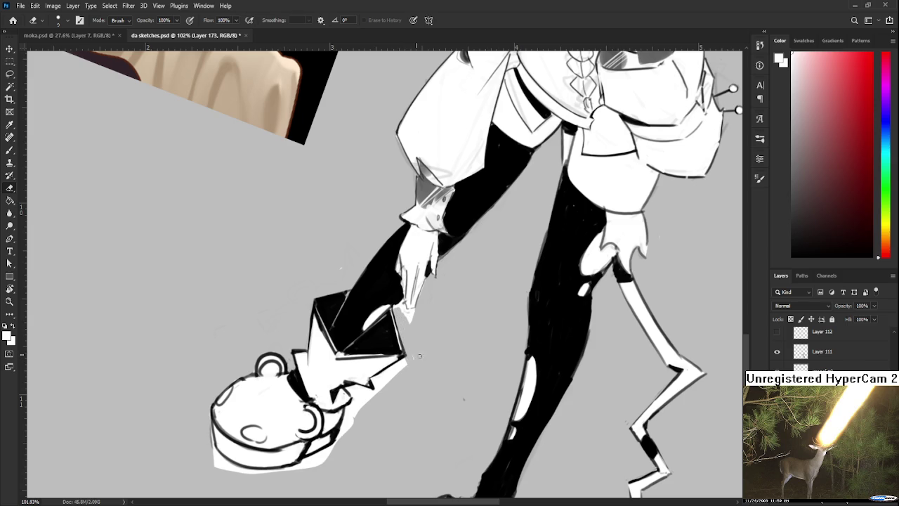
{"action": "left_click_drag", "start_coordinate": [398, 317], "coordinate": [406, 316]}
- With a larger eraser, clear the halo along the second shoe's right edge and corner
{"action": "left_click_drag", "start_coordinate": [359, 405], "coordinate": [426, 335]}
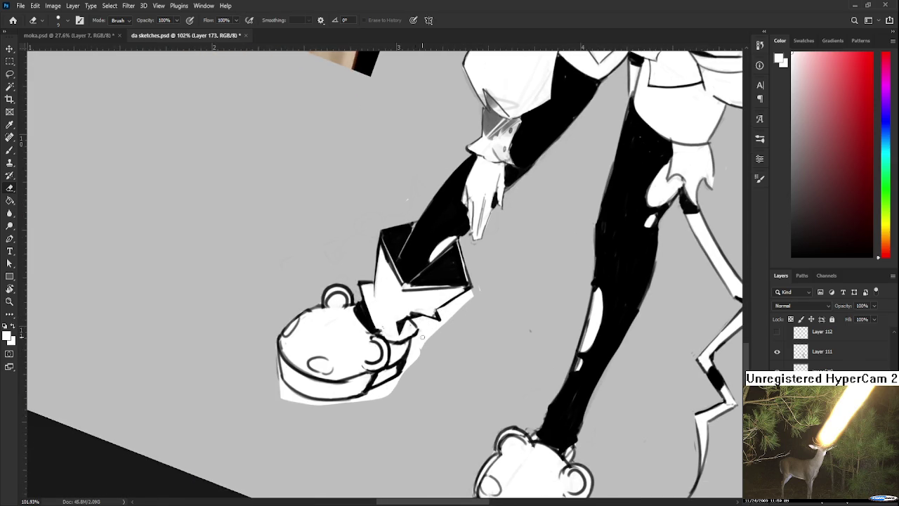
{"action": "key", "text": "bracketright"}
{"action": "mouse_move", "coordinate": [407, 379]}
{"action": "left_mouse_down"}
{"action": "mouse_move", "coordinate": [425, 332]}
{"action": "mouse_move", "coordinate": [469, 295]}
{"action": "mouse_move", "coordinate": [555, 252]}
{"action": "left_mouse_up"}
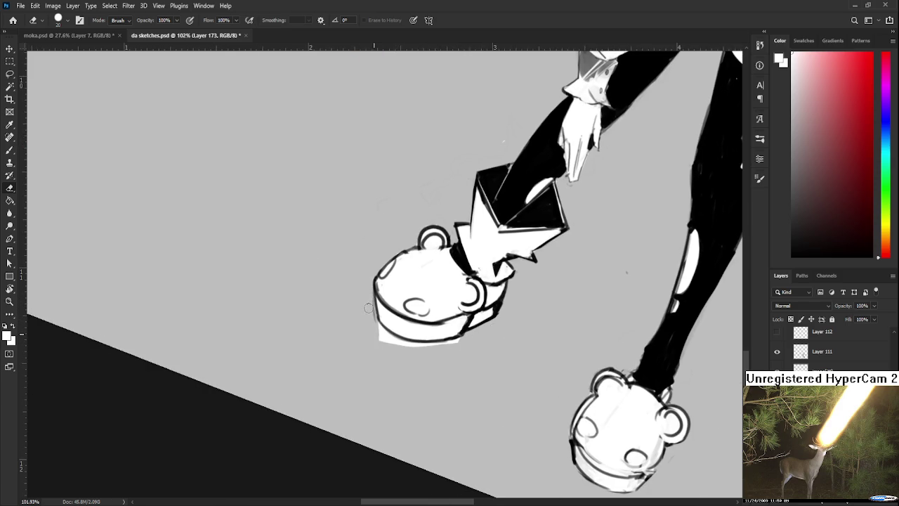
{"action": "left_click_drag", "start_coordinate": [372, 342], "coordinate": [435, 351]}
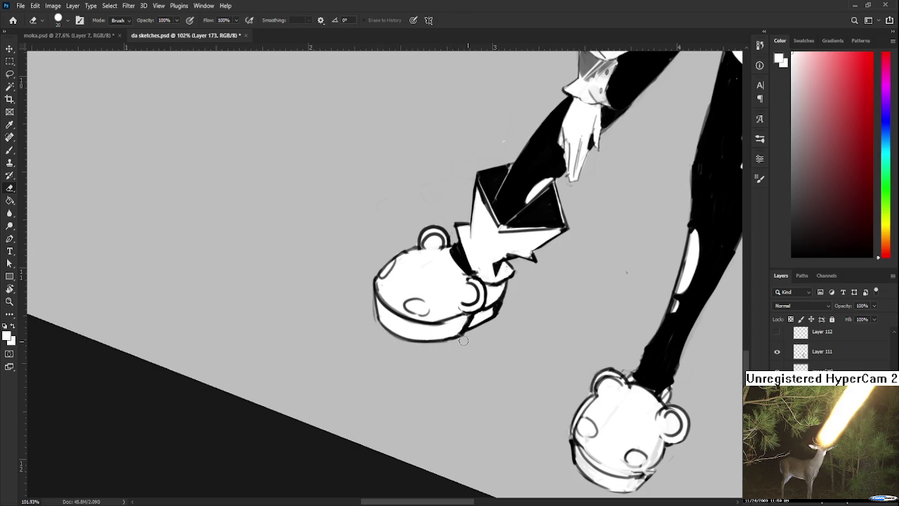
{"action": "left_click_drag", "start_coordinate": [487, 324], "coordinate": [477, 332]}
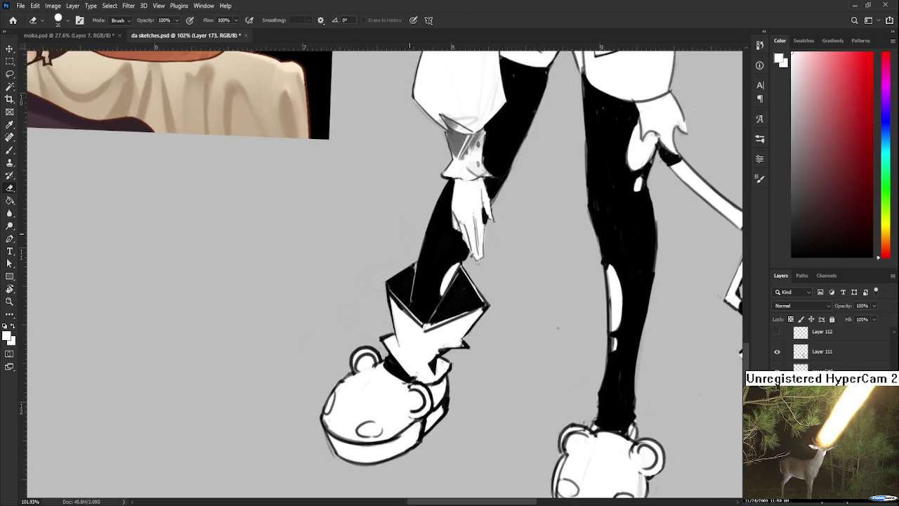
{"action": "scroll", "coordinate": [453, 298], "scroll_direction": "down", "scroll_amount": 5}
- Level the canvas view back to 0° and crop the sketches canvas around the mouse girl
{"action": "key", "text": "r"}
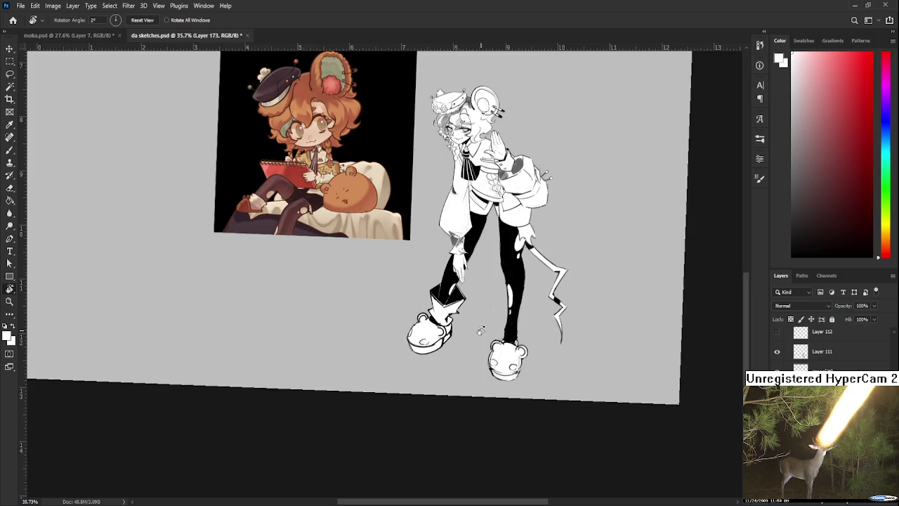
{"action": "left_click_drag", "start_coordinate": [480, 330], "coordinate": [508, 324]}
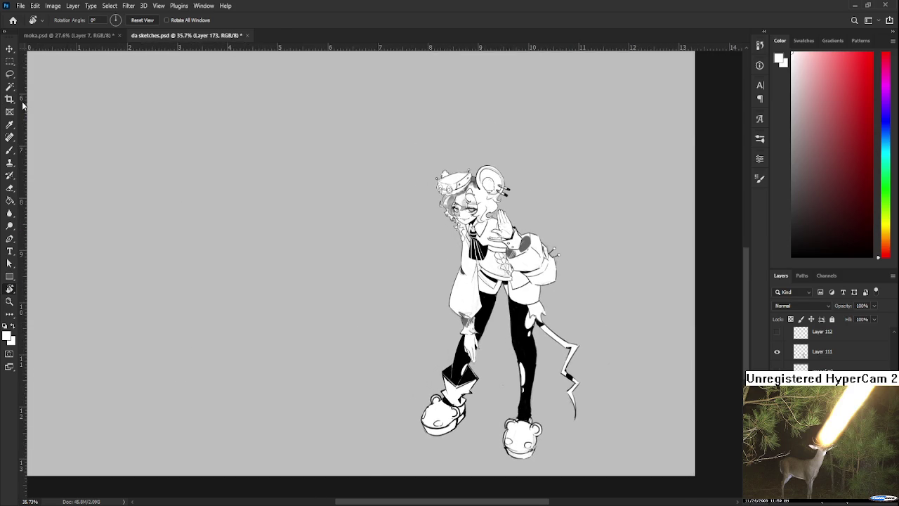
{"action": "left_click", "coordinate": [12, 101]}
{"action": "left_click_drag", "start_coordinate": [378, 146], "coordinate": [618, 476]}
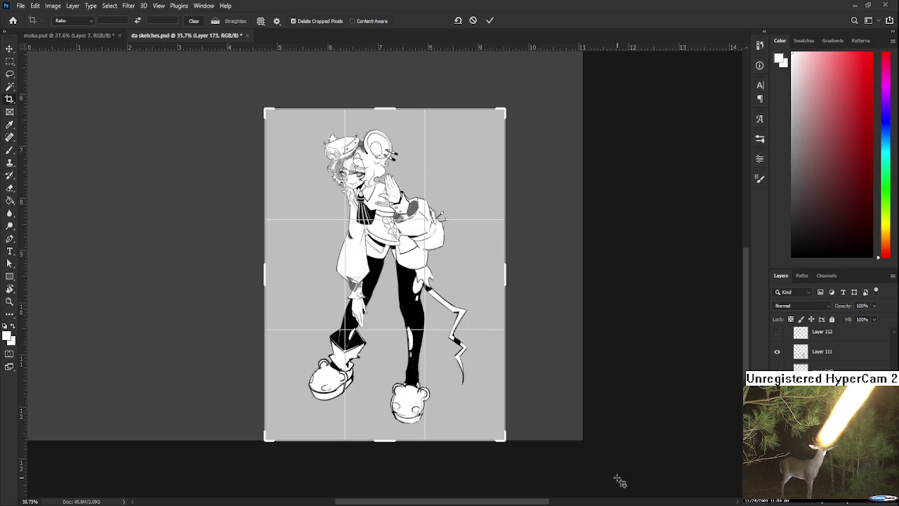
{"action": "key", "text": "Return"}
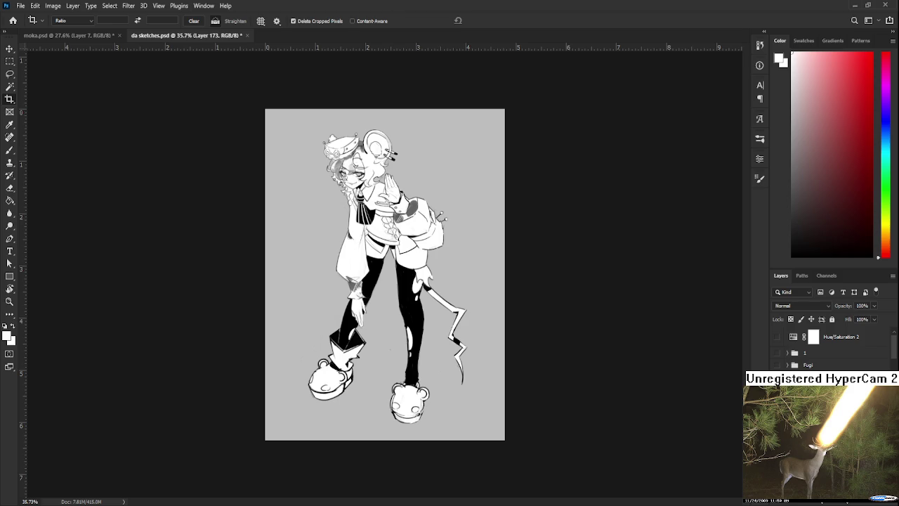
- Undo the crop, fit the full canvas in view and save da sketches.psd
{"action": "key", "text": "ctrl+z"}
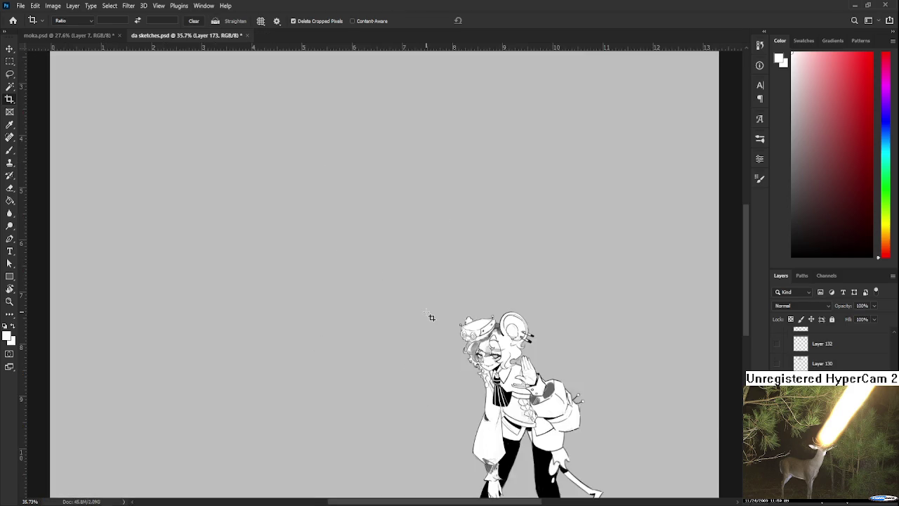
{"action": "key", "text": "ctrl+0"}
{"action": "key", "text": "ctrl+s"}
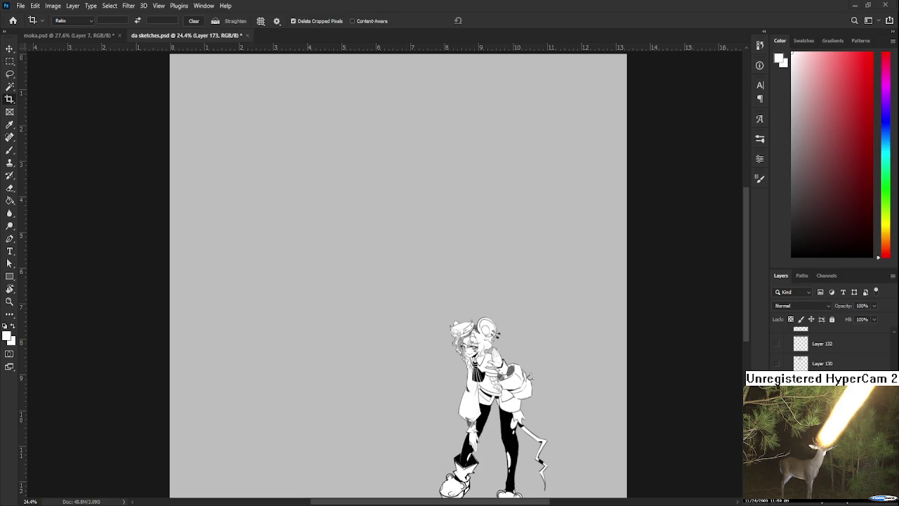
{"action": "key", "text": "ctrl+s"}
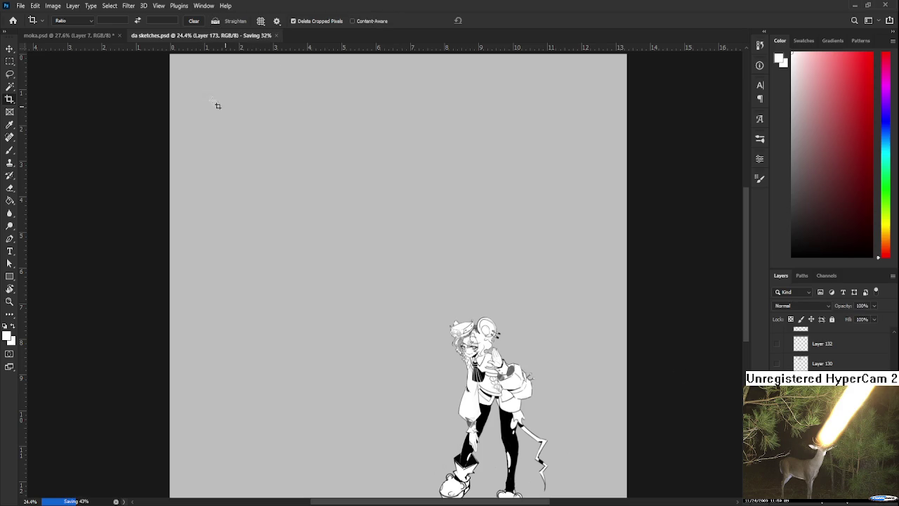
{"action": "left_click", "coordinate": [97, 39]}
- Open Raid.psd from the recent files and bring the middle sketches into view
{"action": "left_click", "coordinate": [13, 20]}
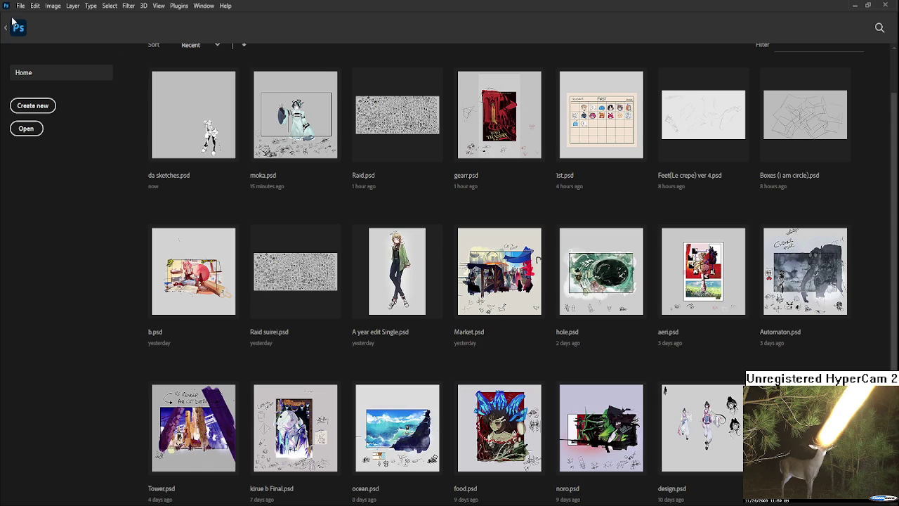
{"action": "left_click", "coordinate": [397, 137]}
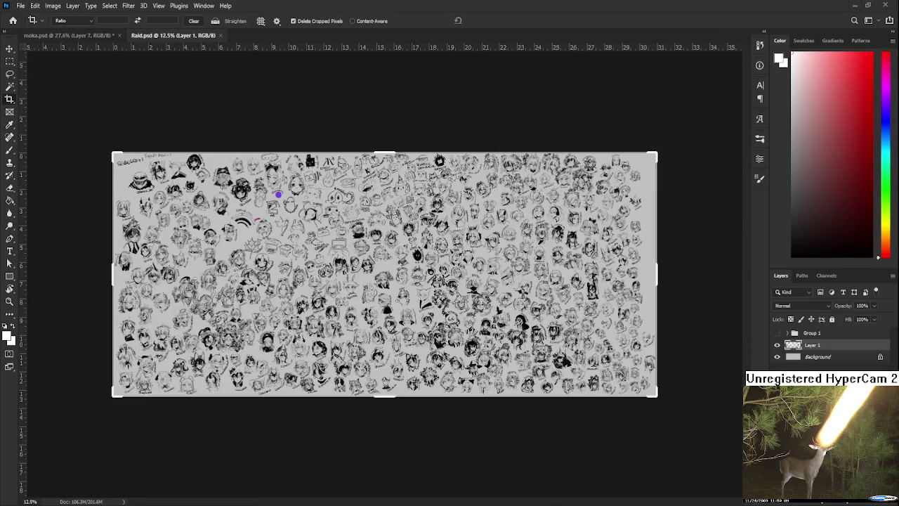
{"action": "scroll", "coordinate": [422, 298], "scroll_direction": "up", "scroll_amount": 3}
{"action": "scroll", "coordinate": [423, 299], "scroll_direction": "up", "scroll_amount": 3}
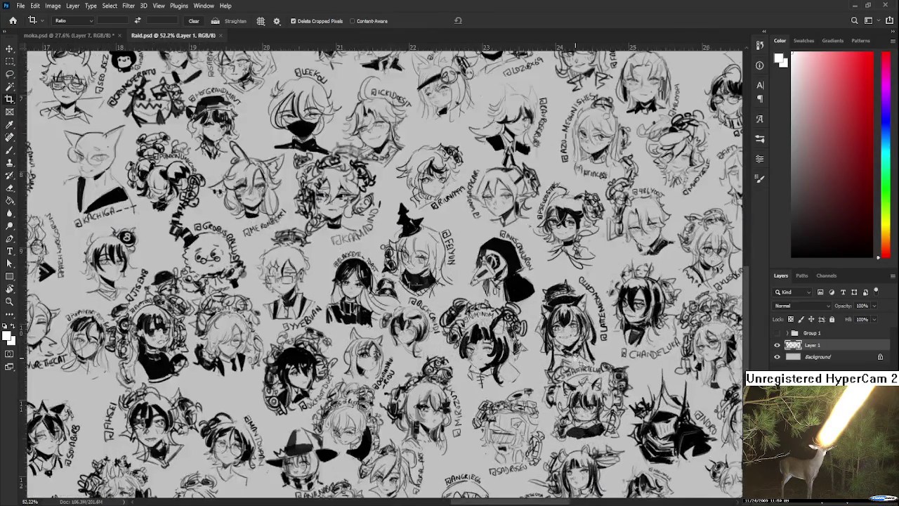
{"action": "key", "text": "l"}
{"action": "scroll", "coordinate": [429, 291], "scroll_direction": "down", "scroll_amount": 2}
{"action": "scroll", "coordinate": [443, 281], "scroll_direction": "down", "scroll_amount": 1}
{"action": "scroll", "coordinate": [455, 276], "scroll_direction": "down", "scroll_amount": 1}
{"action": "mouse_move", "coordinate": [455, 275]}
{"action": "left_mouse_down"}
{"action": "mouse_move", "coordinate": [435, 225]}
{"action": "mouse_move", "coordinate": [483, 229]}
{"action": "mouse_move", "coordinate": [334, 298]}
{"action": "mouse_move", "coordinate": [450, 309]}
{"action": "mouse_move", "coordinate": [422, 334]}
{"action": "mouse_move", "coordinate": [511, 340]}
{"action": "mouse_move", "coordinate": [519, 267]}
{"action": "mouse_move", "coordinate": [515, 286]}
{"action": "left_mouse_up"}
- Sample black from the sketch lines and brush curves left of and below the central face
{"action": "key", "text": "b"}
{"action": "scroll", "coordinate": [515, 286], "scroll_direction": "up", "scroll_amount": 3}
{"action": "scroll", "coordinate": [484, 295], "scroll_direction": "up", "scroll_amount": 2}
{"action": "scroll", "coordinate": [450, 309], "scroll_direction": "up", "scroll_amount": 2}
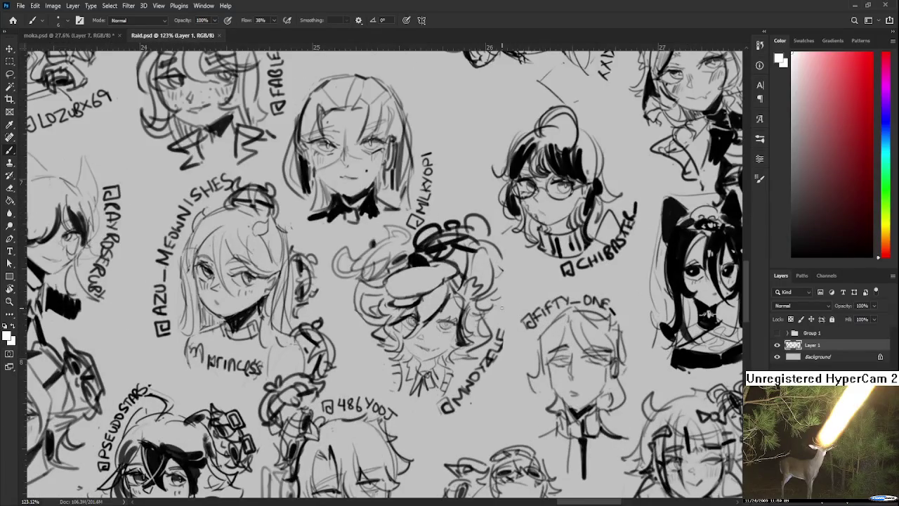
{"action": "left_click", "coordinate": [419, 261], "text": "alt"}
{"action": "left_click_drag", "start_coordinate": [363, 314], "coordinate": [392, 363]}
{"action": "key", "text": "ctrl+z"}
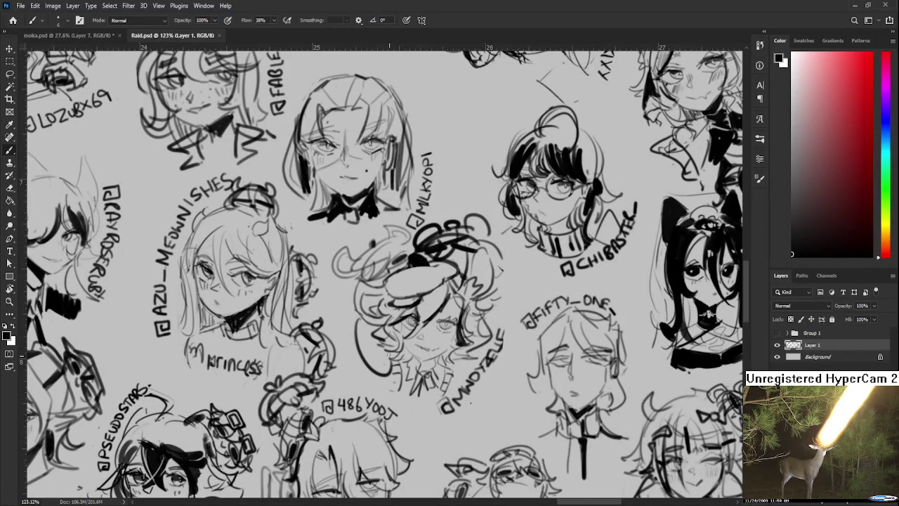
{"action": "mouse_move", "coordinate": [351, 332]}
{"action": "left_mouse_down"}
{"action": "mouse_move", "coordinate": [368, 380]}
{"action": "mouse_move", "coordinate": [358, 353]}
{"action": "mouse_move", "coordinate": [390, 399]}
{"action": "left_mouse_up"}
- Redraw a shorter curve and add more black loop strokes at the face's lower-left
{"action": "key", "text": "ctrl+z"}
{"action": "left_click_drag", "start_coordinate": [369, 364], "coordinate": [392, 377]}
{"action": "left_click_drag", "start_coordinate": [333, 311], "coordinate": [355, 332]}
{"action": "left_click_drag", "start_coordinate": [379, 371], "coordinate": [389, 391]}
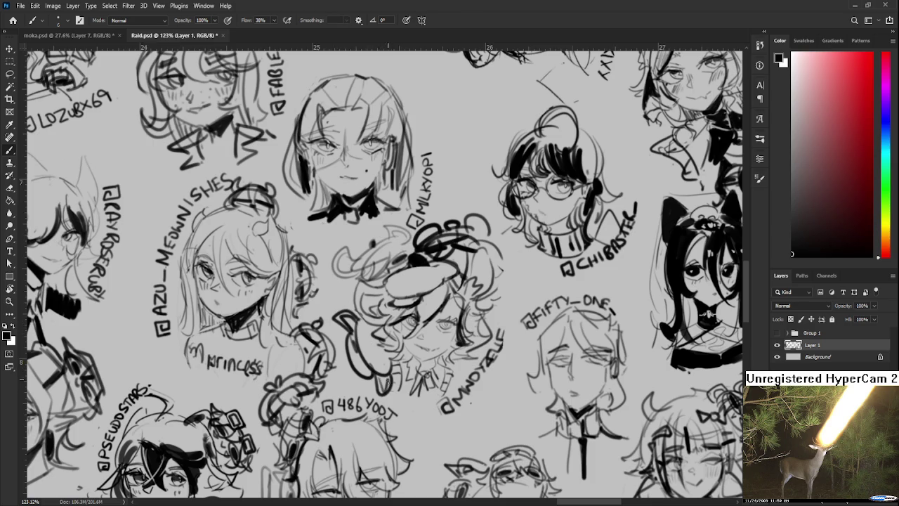
{"action": "left_click_drag", "start_coordinate": [365, 343], "coordinate": [383, 380]}
{"action": "mouse_move", "coordinate": [377, 347]}
{"action": "left_mouse_down"}
{"action": "mouse_move", "coordinate": [388, 365]}
{"action": "mouse_move", "coordinate": [358, 317]}
{"action": "left_mouse_up"}
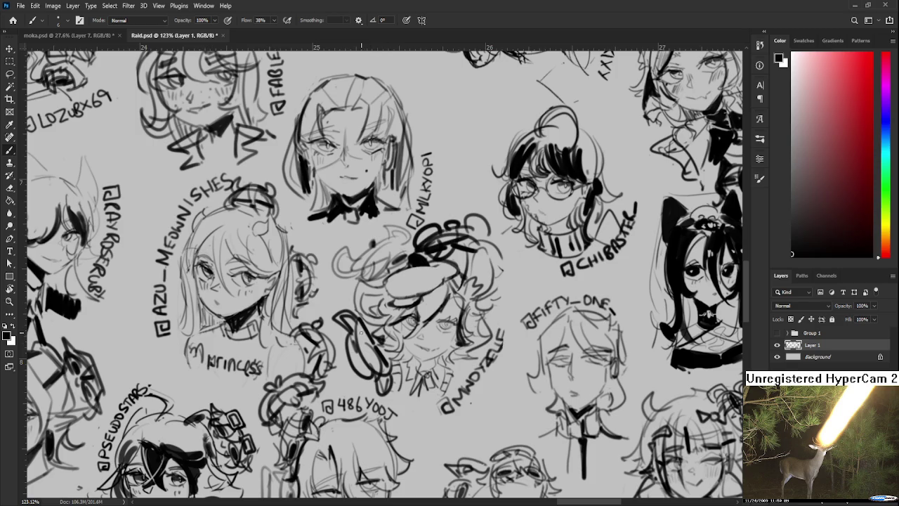
{"action": "left_click_drag", "start_coordinate": [361, 333], "coordinate": [380, 321]}
{"action": "scroll", "coordinate": [382, 321], "scroll_direction": "down", "scroll_amount": 5}
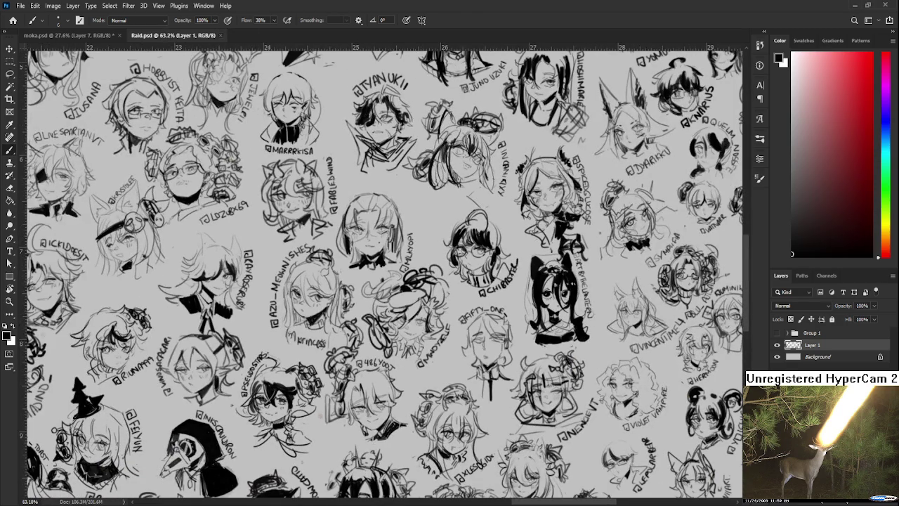
- Close Raid.psd with Ctrl+W to return to moka.psd
{"action": "key", "text": "ctrl+w"}
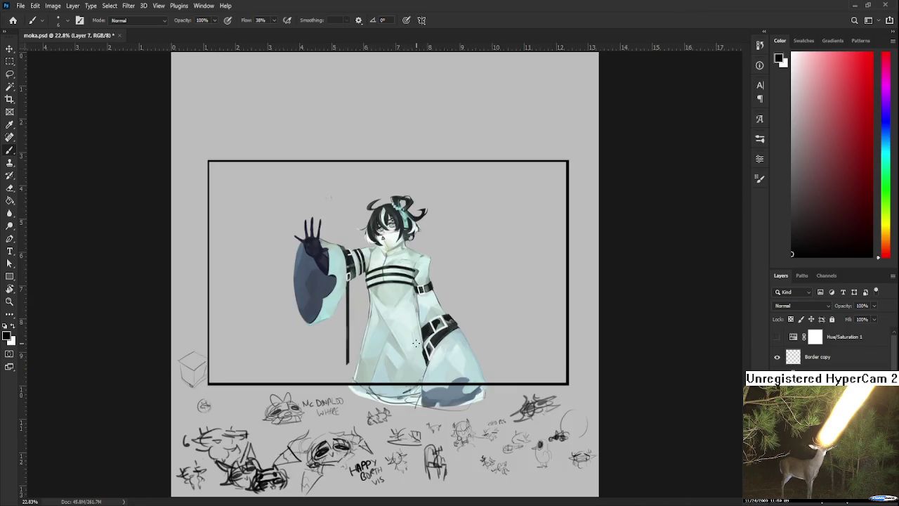
{"action": "scroll", "coordinate": [359, 309], "scroll_direction": "up", "scroll_amount": 5}
{"action": "left_click_drag", "start_coordinate": [350, 284], "coordinate": [335, 372]}
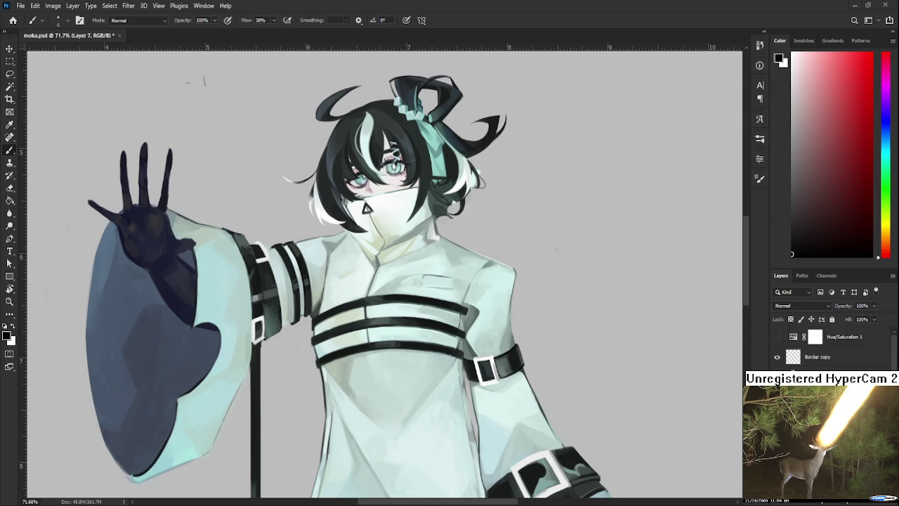
- Zoom in on the character's eyes and sample the purple from the eye
{"action": "scroll", "coordinate": [320, 100], "scroll_direction": "up", "scroll_amount": 1}
{"action": "scroll", "coordinate": [319, 99], "scroll_direction": "up", "scroll_amount": 1}
{"action": "scroll", "coordinate": [319, 99], "scroll_direction": "up", "scroll_amount": 1}
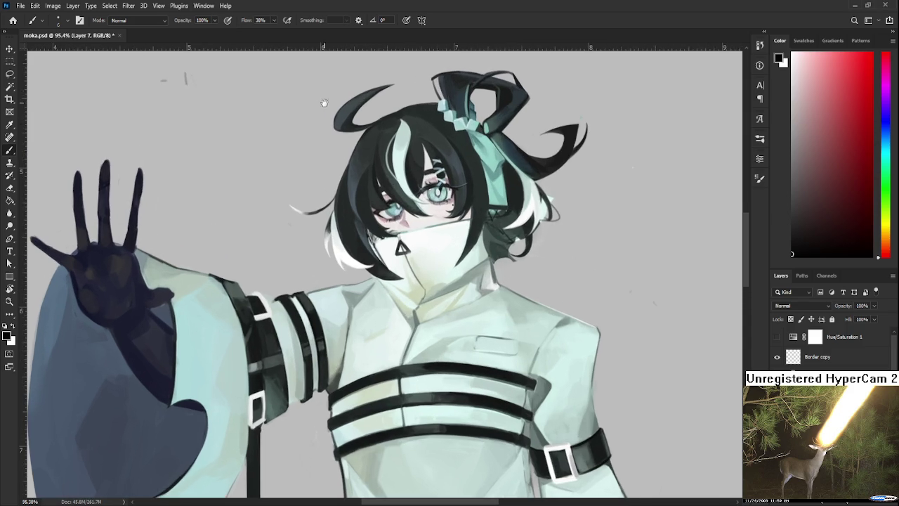
{"action": "scroll", "coordinate": [310, 216], "scroll_direction": "up", "scroll_amount": 1}
{"action": "scroll", "coordinate": [348, 262], "scroll_direction": "up", "scroll_amount": 2}
{"action": "scroll", "coordinate": [348, 262], "scroll_direction": "up", "scroll_amount": 2}
{"action": "scroll", "coordinate": [347, 262], "scroll_direction": "up", "scroll_amount": 2}
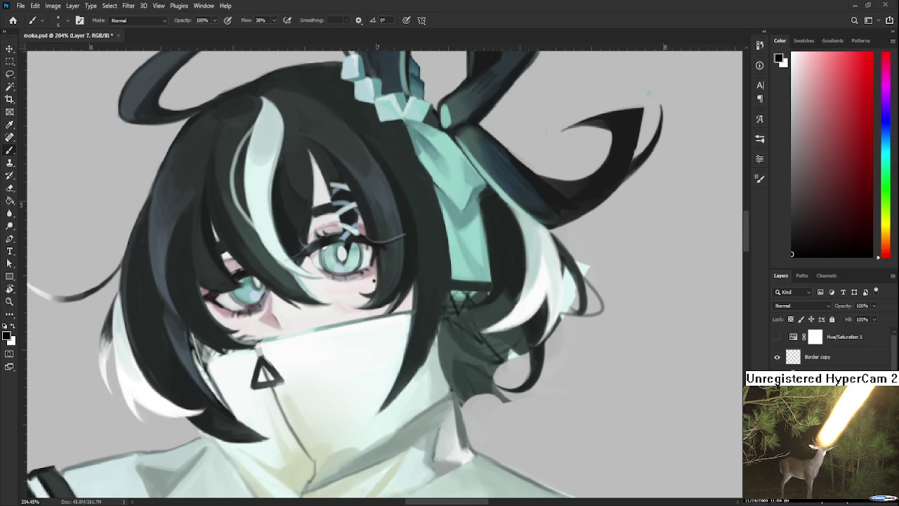
{"action": "scroll", "coordinate": [337, 263], "scroll_direction": "up", "scroll_amount": 3}
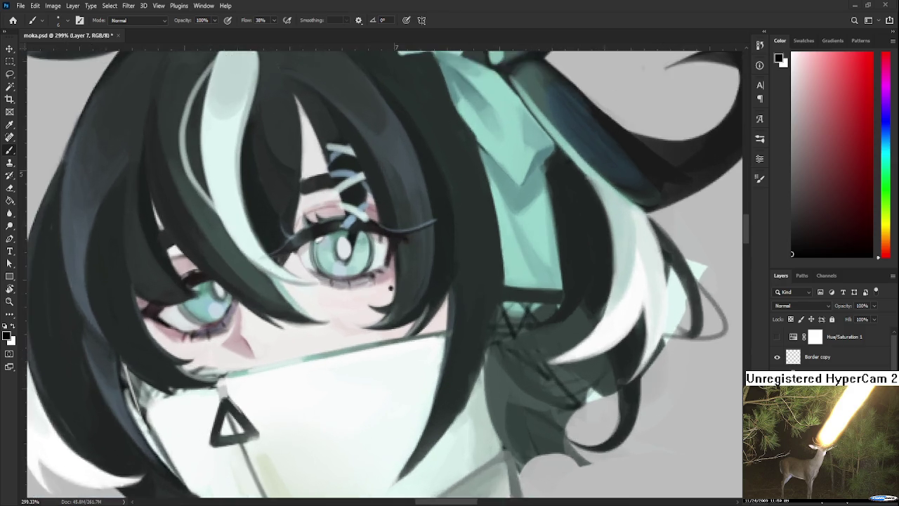
{"action": "left_click_drag", "start_coordinate": [314, 257], "coordinate": [333, 283]}
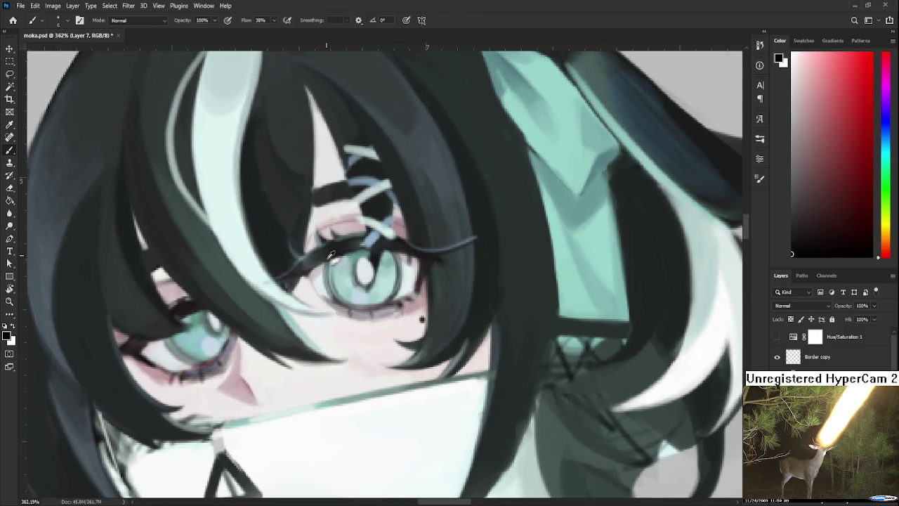
{"action": "left_click", "coordinate": [327, 255], "text": "alt"}
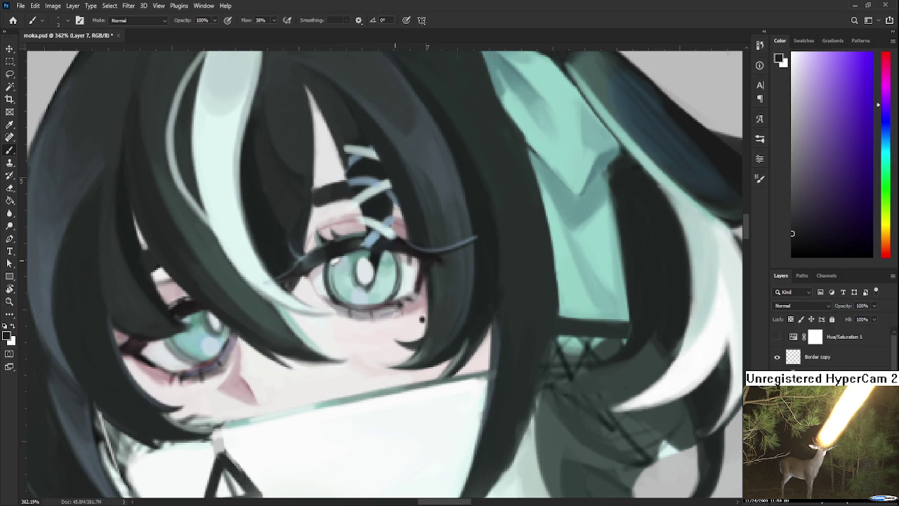
- Tilt the canvas view with Rotate View for painting the eye
{"action": "key", "text": "r"}
{"action": "mouse_move", "coordinate": [404, 279]}
{"action": "left_mouse_down"}
{"action": "mouse_move", "coordinate": [434, 269]}
{"action": "mouse_move", "coordinate": [433, 280]}
{"action": "left_mouse_up"}
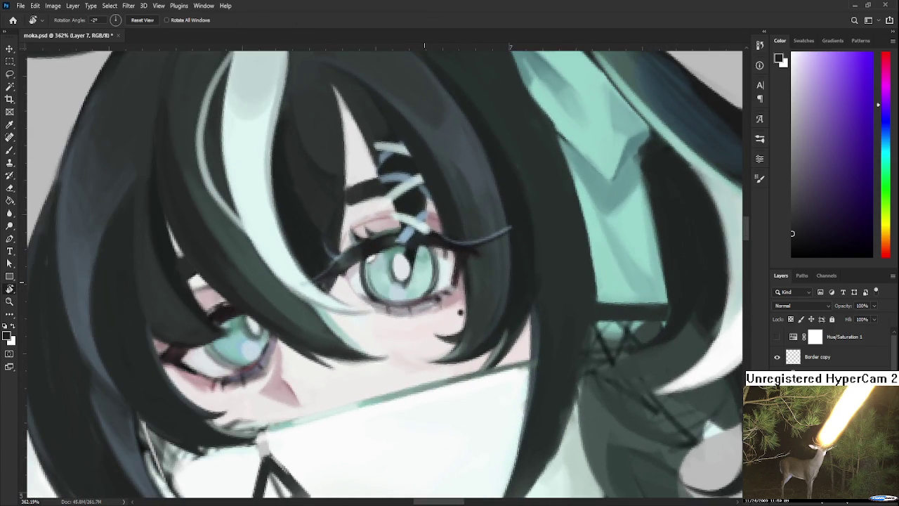
{"action": "scroll", "coordinate": [421, 282], "scroll_direction": "down", "scroll_amount": 1}
{"action": "scroll", "coordinate": [416, 284], "scroll_direction": "down", "scroll_amount": 1}
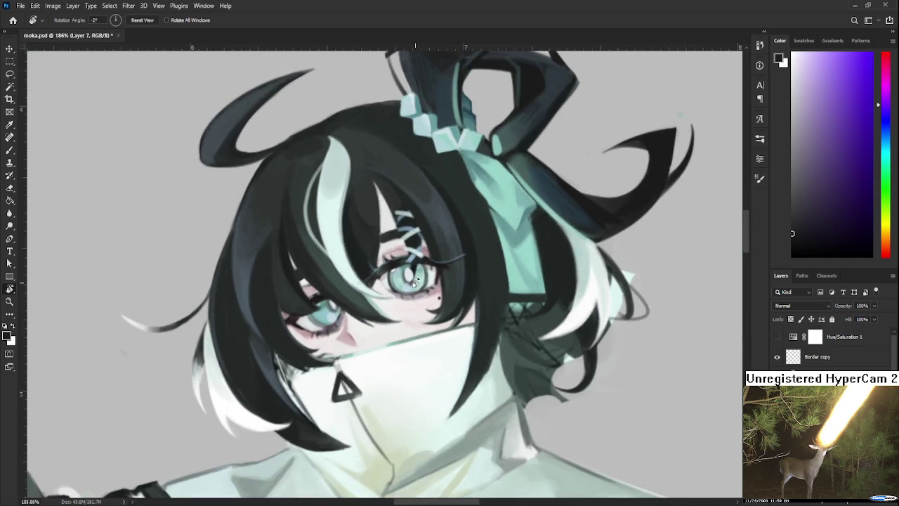
{"action": "scroll", "coordinate": [414, 283], "scroll_direction": "down", "scroll_amount": 1}
{"action": "scroll", "coordinate": [414, 283], "scroll_direction": "down", "scroll_amount": 1}
{"action": "scroll", "coordinate": [357, 315], "scroll_direction": "up", "scroll_amount": 3}
- Sample dark pink beside the left eye and stroke its outer corner line down-left
{"action": "key", "text": "b"}
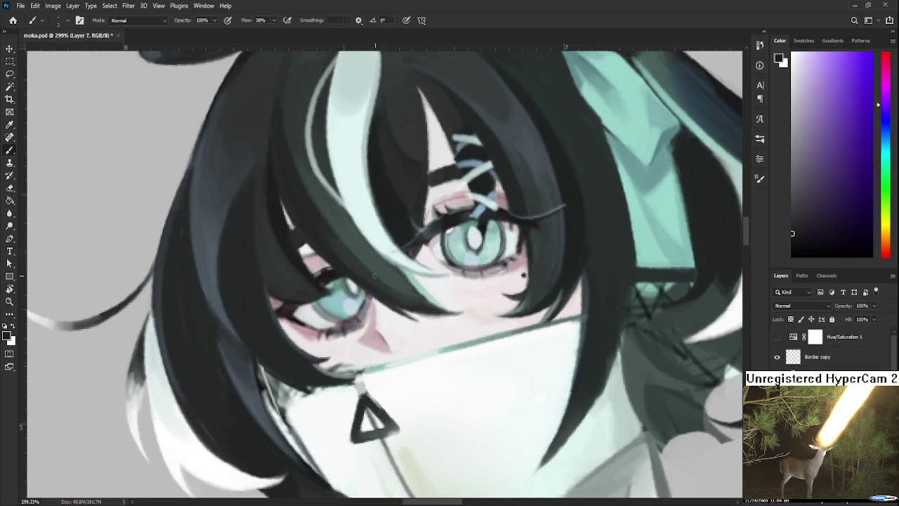
{"action": "left_click", "coordinate": [321, 261], "text": "alt"}
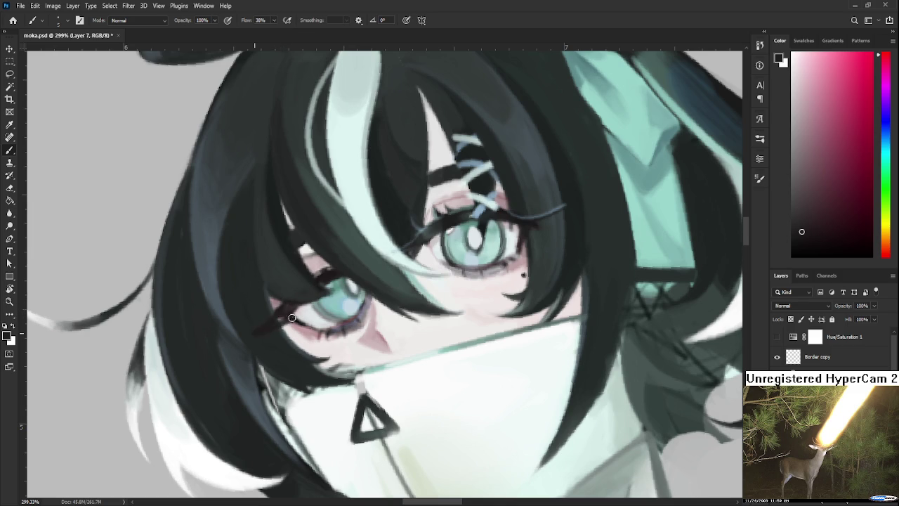
{"action": "left_click_drag", "start_coordinate": [254, 330], "coordinate": [289, 317]}
- Undo and redraw the left eye's outer corner line, toggling between eraser and brush
{"action": "key", "text": "ctrl+z"}
{"action": "left_click_drag", "start_coordinate": [257, 325], "coordinate": [287, 316]}
{"action": "key", "text": "e"}
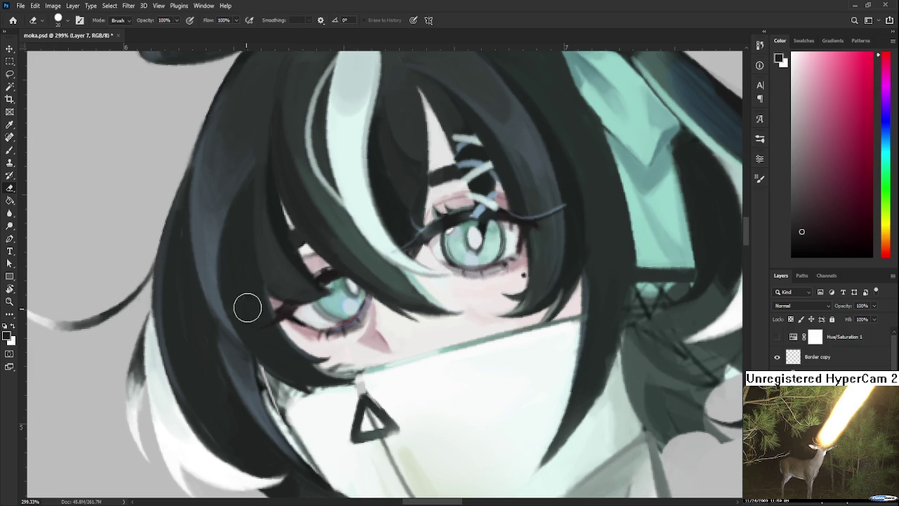
{"action": "left_click_drag", "start_coordinate": [289, 281], "coordinate": [267, 324]}
{"action": "key", "text": "b"}
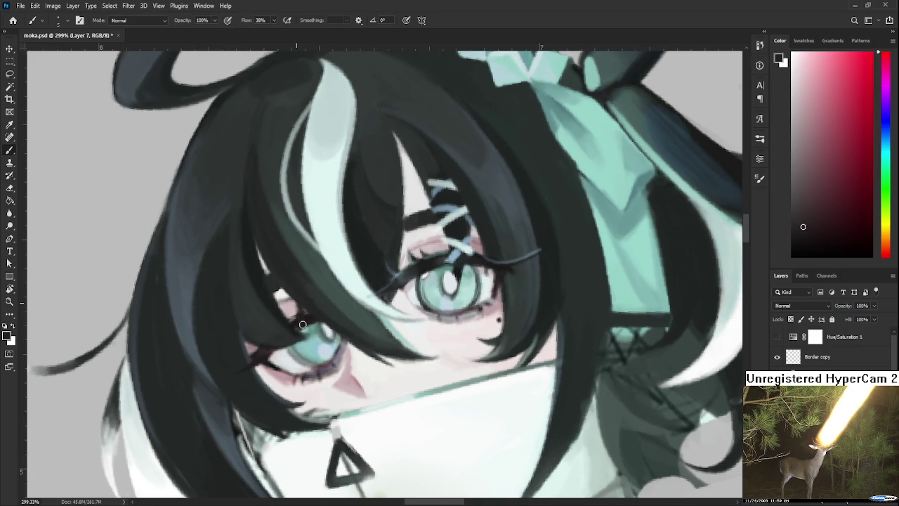
{"action": "key", "text": "e"}
{"action": "key", "text": "b"}
- Sample teal and light blue from the eye as painting colours
{"action": "left_click", "coordinate": [292, 311], "text": "alt"}
{"action": "scroll", "coordinate": [259, 343], "scroll_direction": "right", "scroll_amount": 2}
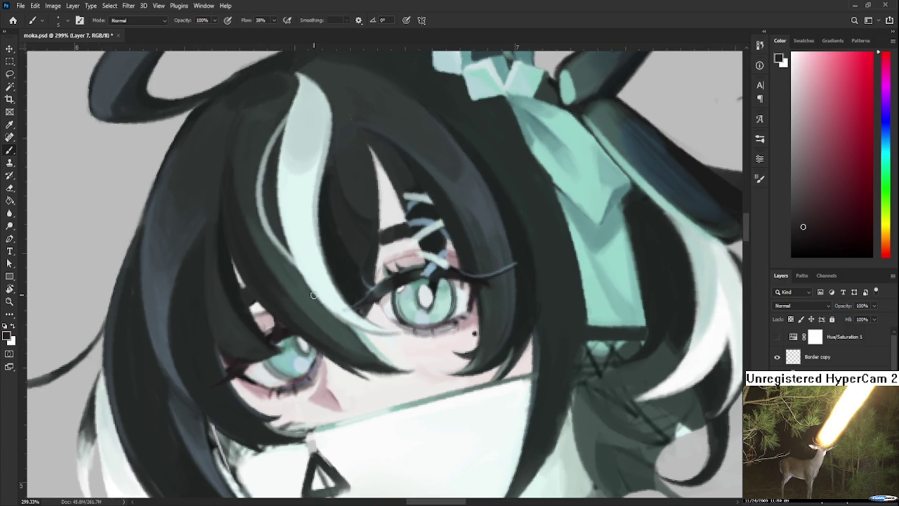
{"action": "scroll", "coordinate": [313, 295], "scroll_direction": "down", "scroll_amount": 5}
{"action": "scroll", "coordinate": [313, 295], "scroll_direction": "up", "scroll_amount": 3}
{"action": "scroll", "coordinate": [407, 273], "scroll_direction": "up", "scroll_amount": 2}
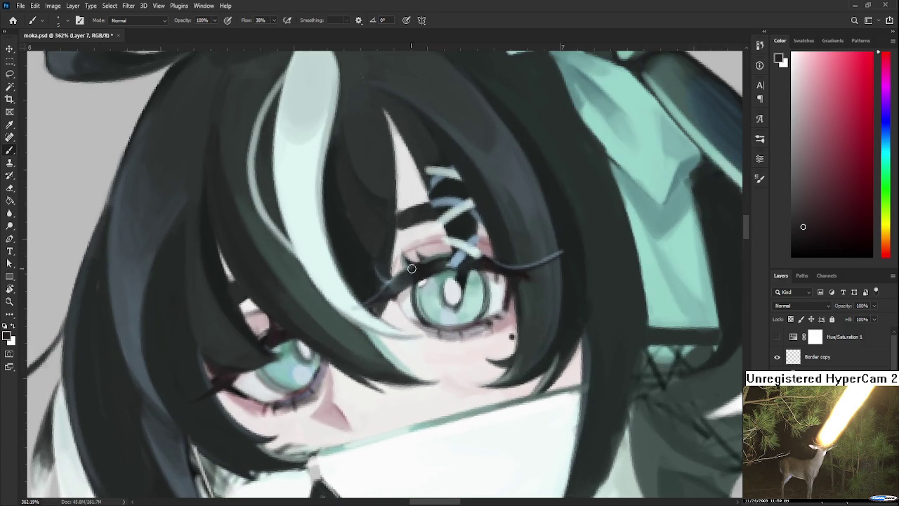
{"action": "left_click", "coordinate": [443, 260], "text": "alt"}
{"action": "left_click", "coordinate": [447, 258], "text": "alt"}
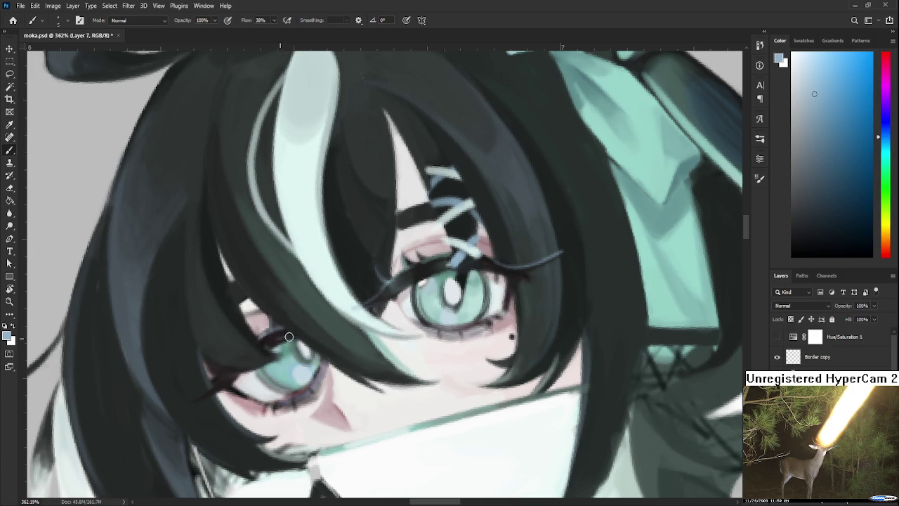
- Pan left across the face and zoom out to view the whole character
{"action": "scroll", "coordinate": [281, 341], "scroll_direction": "down", "scroll_amount": 1}
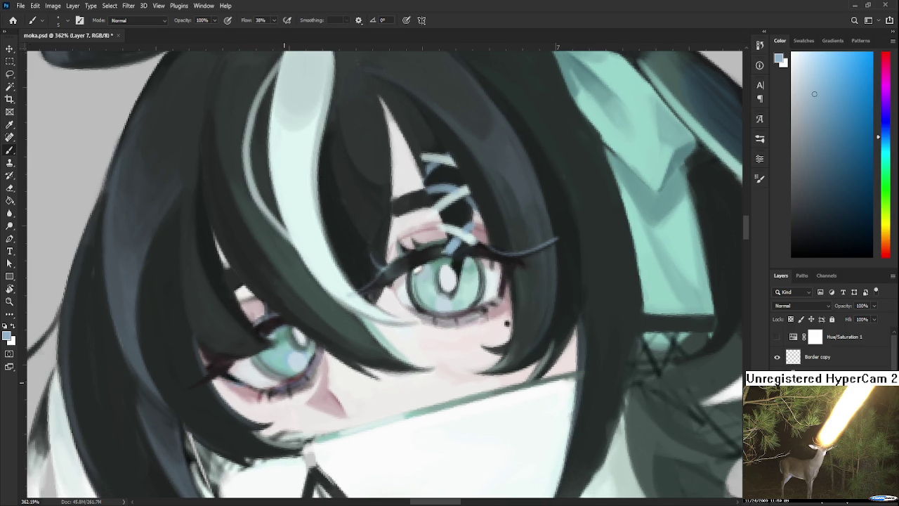
{"action": "left_click_drag", "start_coordinate": [249, 387], "coordinate": [159, 397]}
{"action": "scroll", "coordinate": [210, 389], "scroll_direction": "down", "scroll_amount": 1}
{"action": "scroll", "coordinate": [225, 383], "scroll_direction": "down", "scroll_amount": 1}
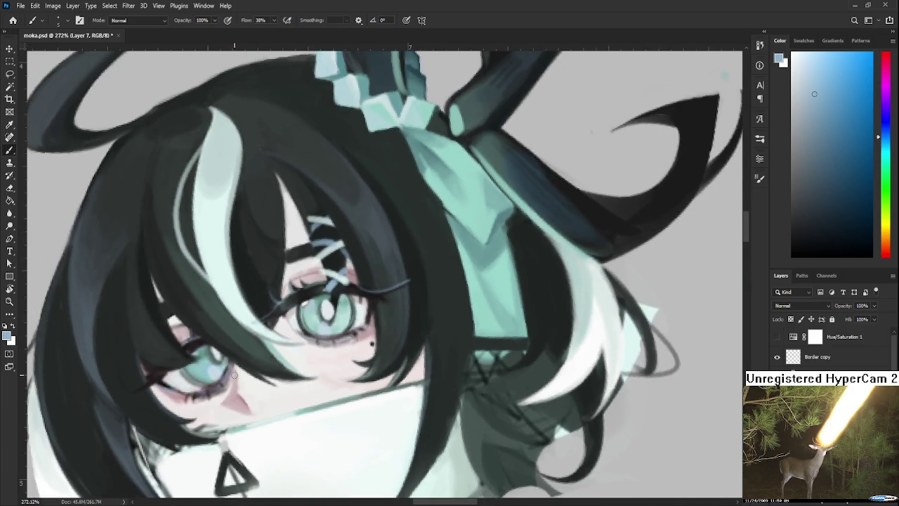
{"action": "scroll", "coordinate": [234, 376], "scroll_direction": "down", "scroll_amount": 1}
{"action": "scroll", "coordinate": [234, 376], "scroll_direction": "down", "scroll_amount": 1}
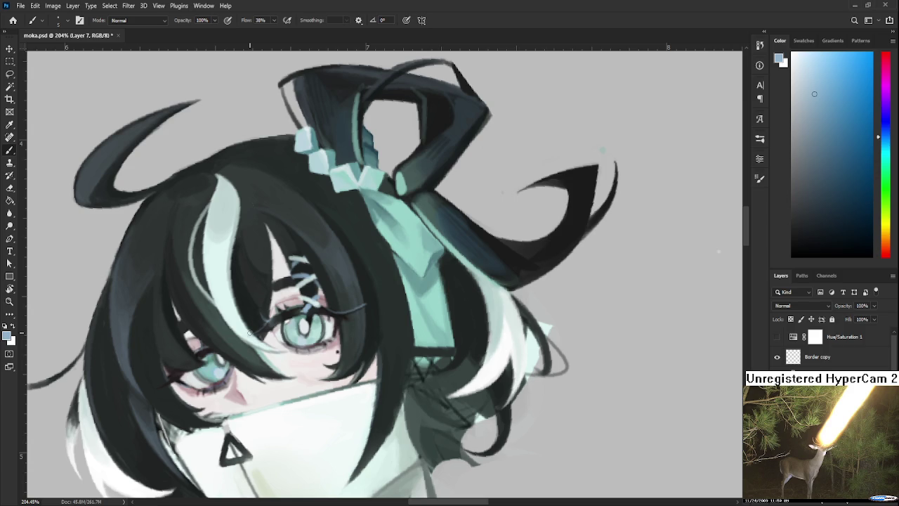
- Zoom in on the eye and sample a dark pink from the area around it
{"action": "scroll", "coordinate": [250, 333], "scroll_direction": "up", "scroll_amount": 1}
{"action": "scroll", "coordinate": [242, 335], "scroll_direction": "up", "scroll_amount": 1}
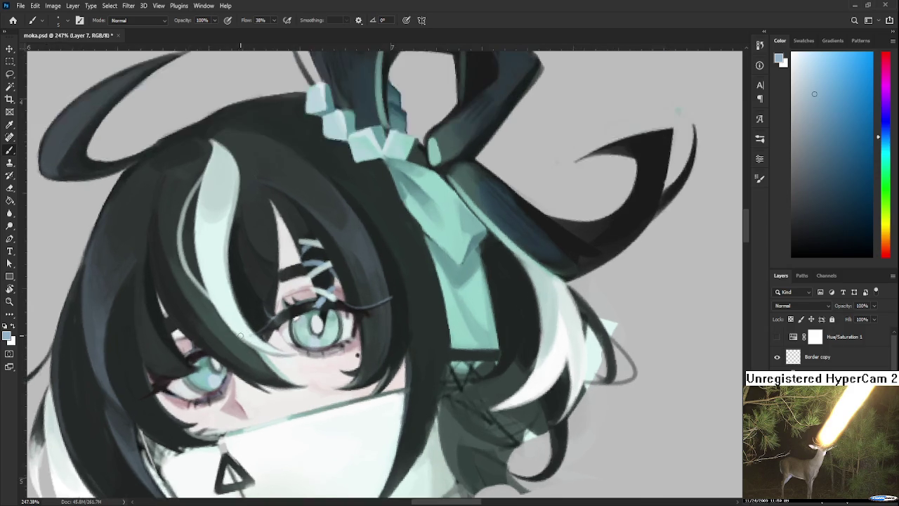
{"action": "scroll", "coordinate": [239, 336], "scroll_direction": "up", "scroll_amount": 2}
{"action": "left_click_drag", "start_coordinate": [245, 382], "coordinate": [312, 344]}
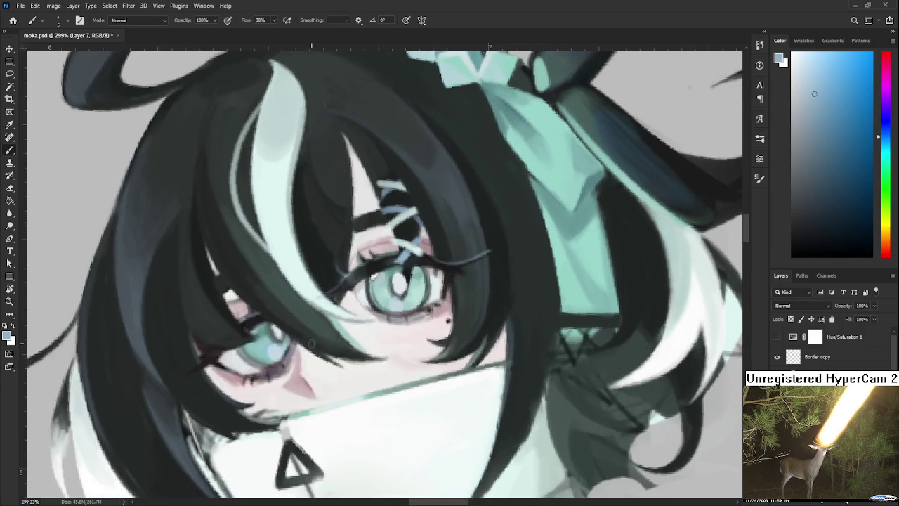
{"action": "left_click", "coordinate": [279, 359], "text": "alt"}
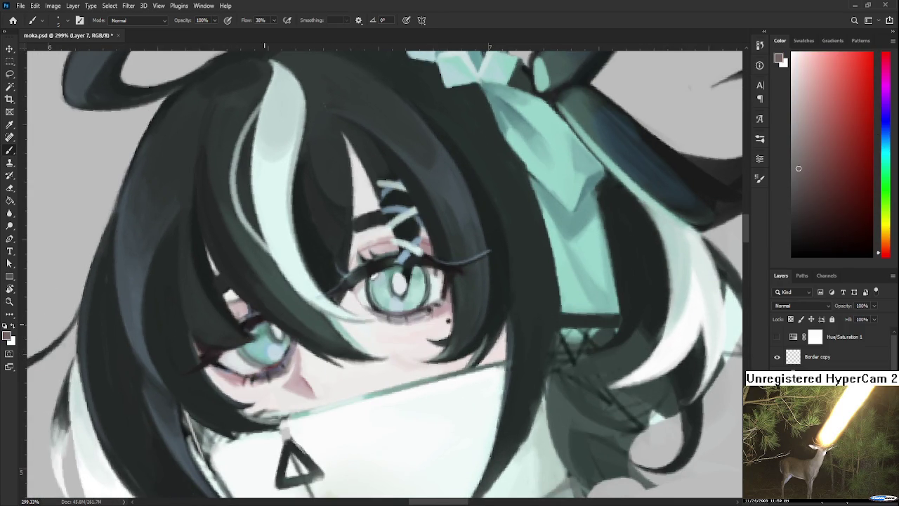
- Sample a light pink from the eye, then pick a deeper dark red and dab it at the inner corner
{"action": "scroll", "coordinate": [239, 207], "scroll_direction": "down", "scroll_amount": 3}
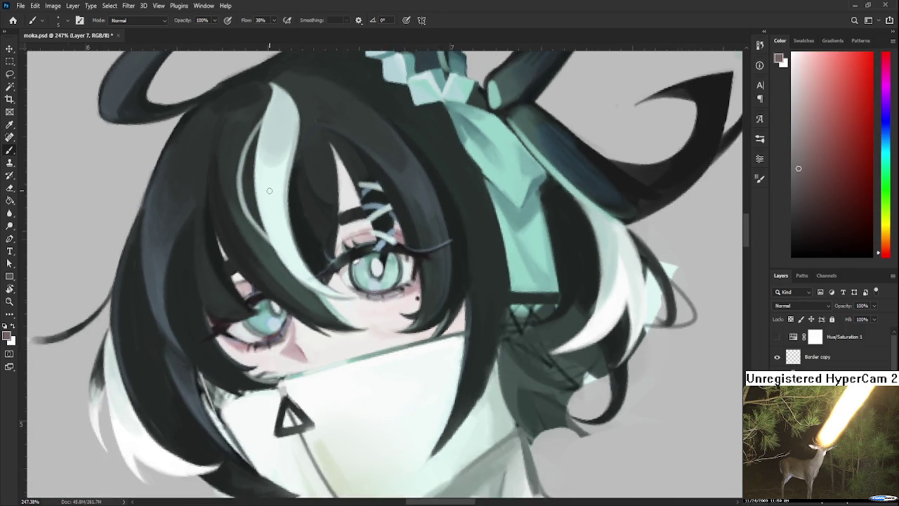
{"action": "scroll", "coordinate": [238, 208], "scroll_direction": "down", "scroll_amount": 3}
{"action": "scroll", "coordinate": [239, 207], "scroll_direction": "down", "scroll_amount": 3}
{"action": "scroll", "coordinate": [239, 207], "scroll_direction": "down", "scroll_amount": 3}
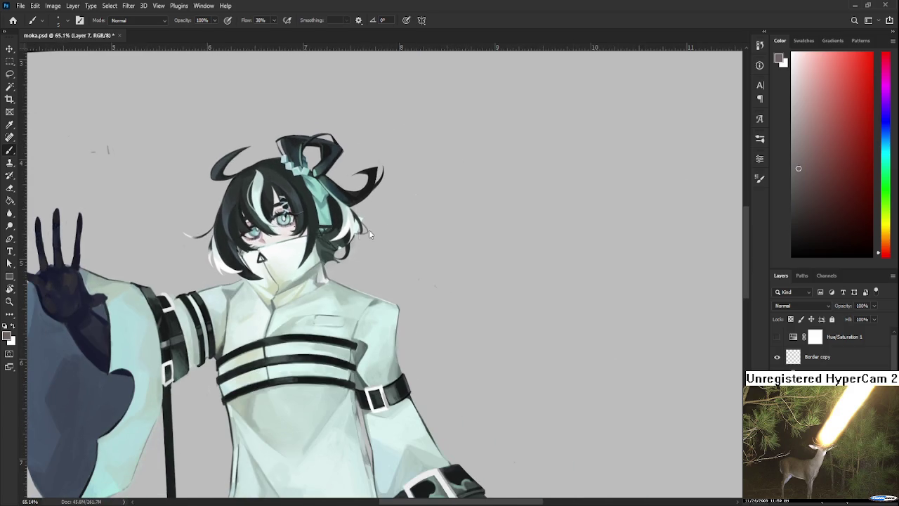
{"action": "scroll", "coordinate": [239, 208], "scroll_direction": "up", "scroll_amount": 2}
{"action": "scroll", "coordinate": [239, 207], "scroll_direction": "up", "scroll_amount": 2}
{"action": "scroll", "coordinate": [229, 218], "scroll_direction": "up", "scroll_amount": 2}
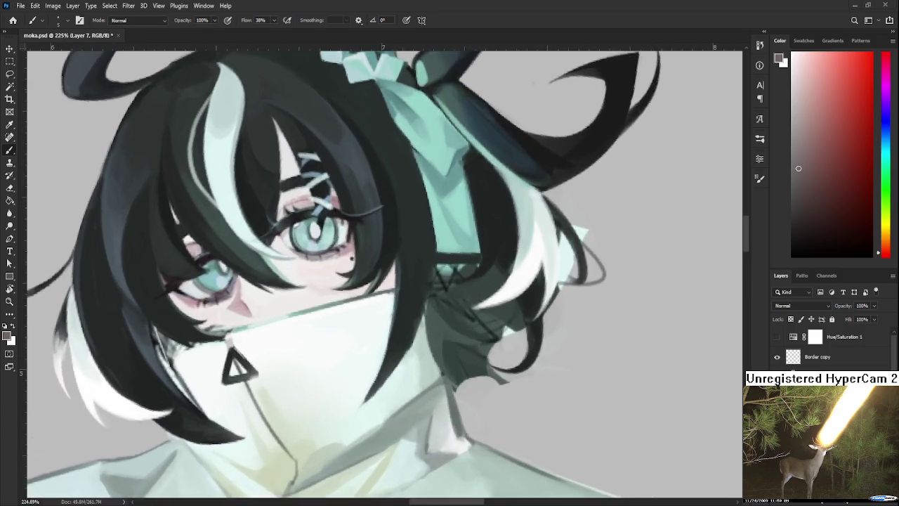
{"action": "scroll", "coordinate": [229, 217], "scroll_direction": "up", "scroll_amount": 2}
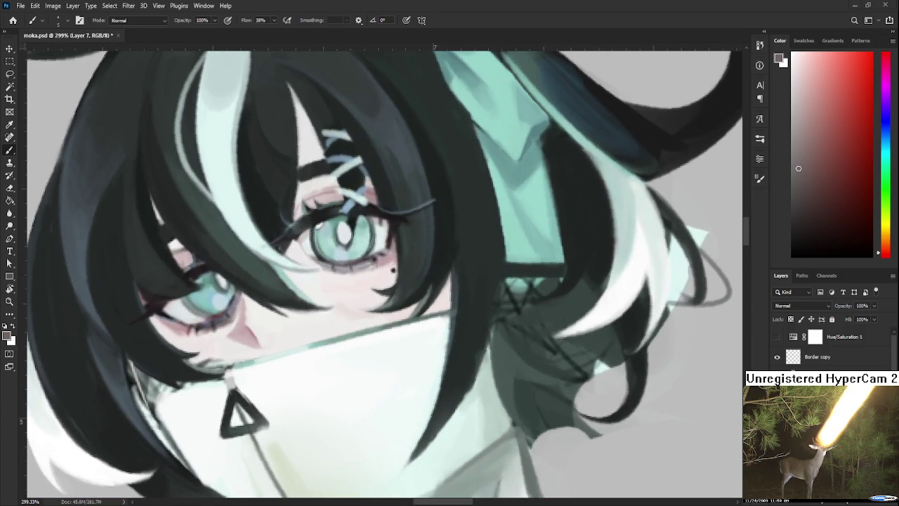
{"action": "left_click", "coordinate": [382, 176], "text": "alt"}
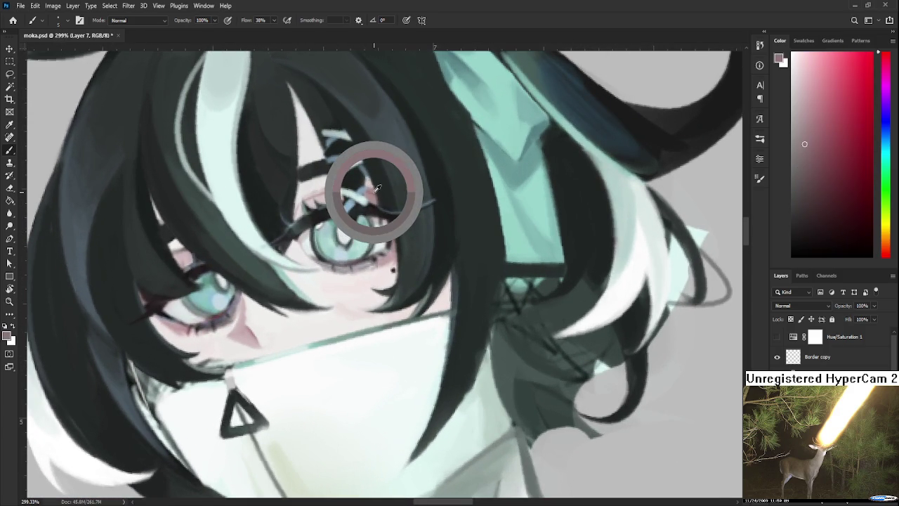
{"action": "left_click", "coordinate": [848, 153]}
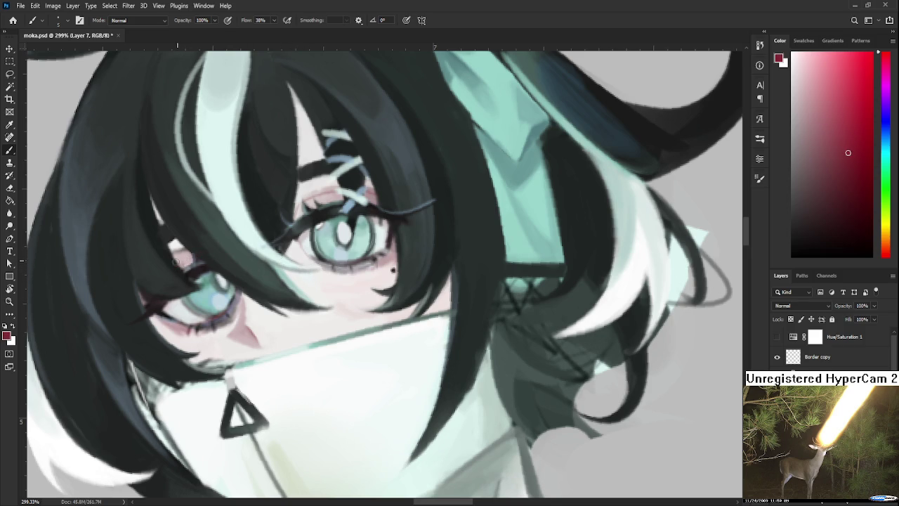
{"action": "left_click_drag", "start_coordinate": [185, 264], "coordinate": [189, 257]}
- Rotate the canvas view around the eye to reach its inner corner
{"action": "left_click_drag", "start_coordinate": [407, 216], "coordinate": [443, 260]}
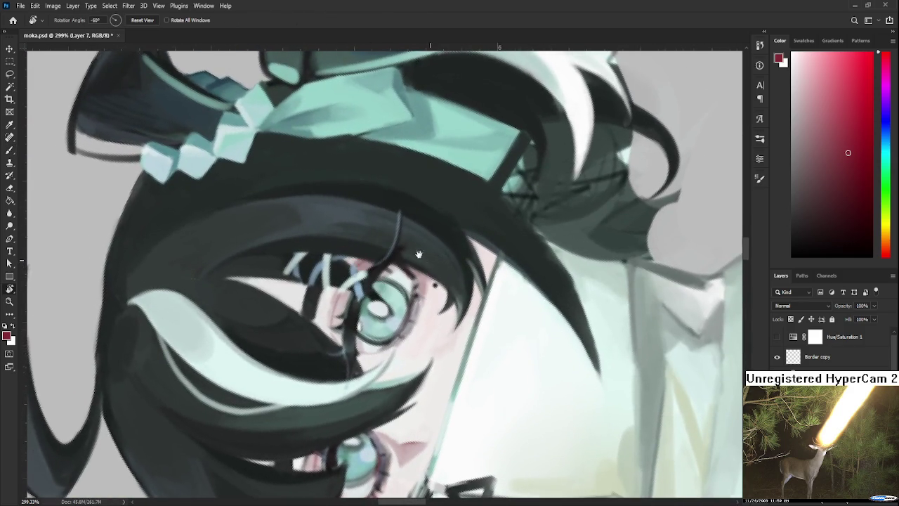
- Sample teal from the iris with the Brush and darken the iris's left edge
{"action": "key", "text": "b"}
{"action": "left_click", "coordinate": [345, 290], "text": "alt"}
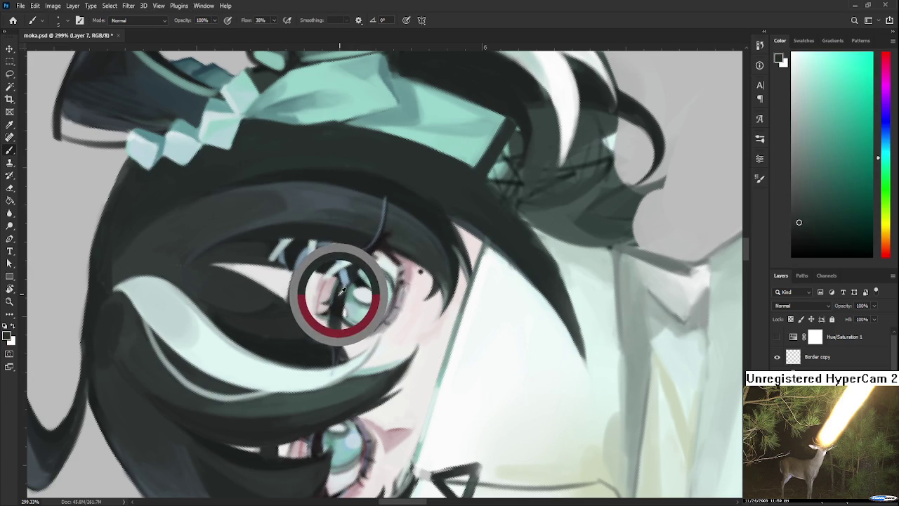
{"action": "left_click_drag", "start_coordinate": [343, 290], "coordinate": [341, 290]}
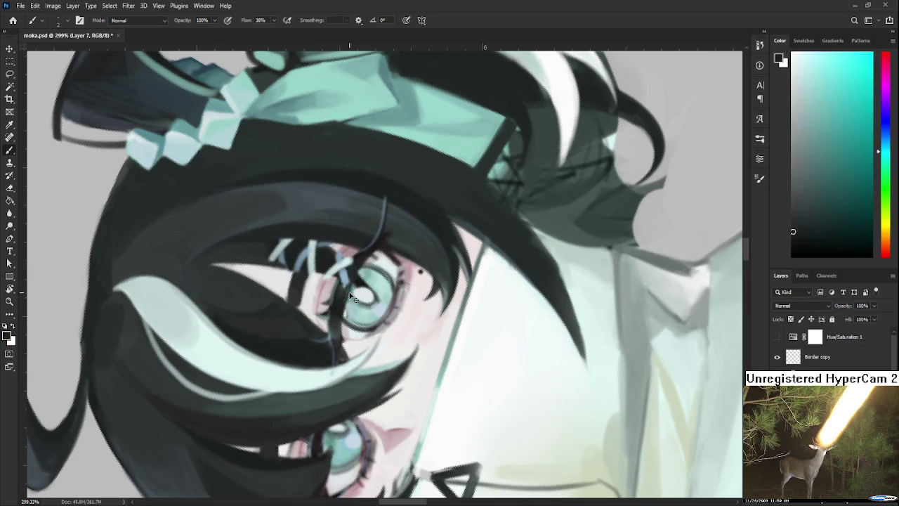
{"action": "left_click_drag", "start_coordinate": [342, 313], "coordinate": [345, 289]}
- Turn the canvas back upright and recentre the face in view
{"action": "key", "text": "ctrl+0"}
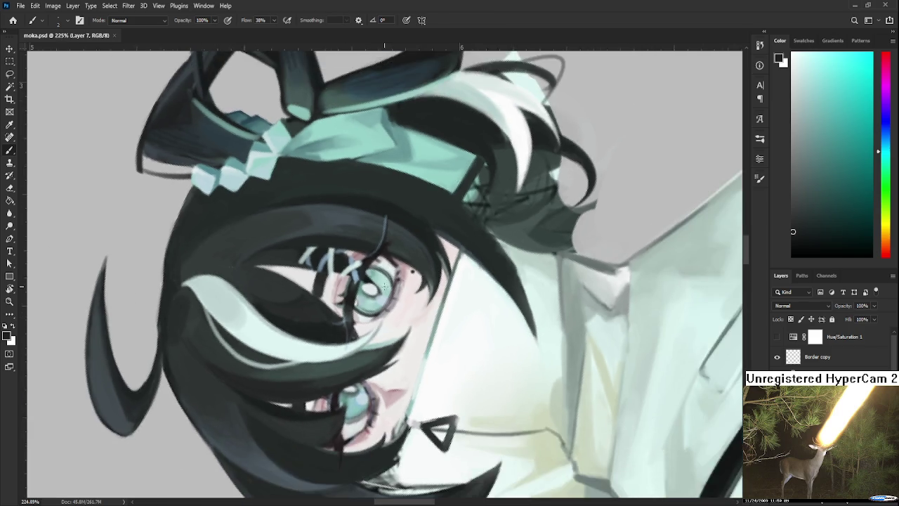
{"action": "key", "text": "r"}
{"action": "left_click_drag", "start_coordinate": [389, 263], "coordinate": [306, 366]}
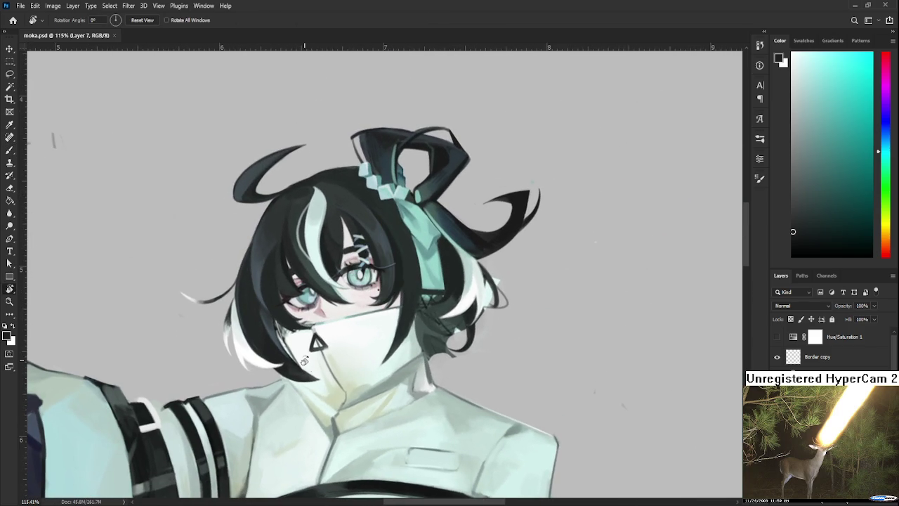
{"action": "scroll", "coordinate": [318, 350], "scroll_direction": "up", "scroll_amount": 3}
{"action": "left_click_drag", "start_coordinate": [318, 350], "coordinate": [294, 367]}
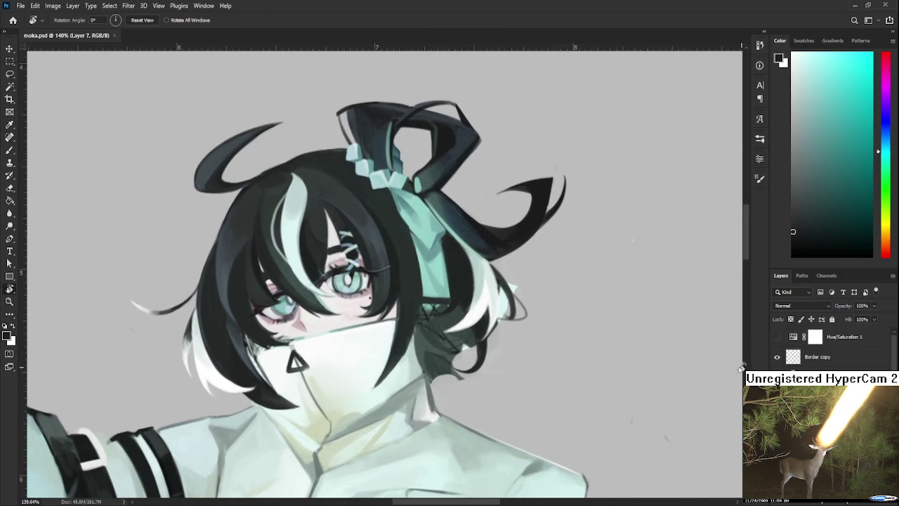
- Toggle the last eye edit off and on to compare before and after
{"action": "key", "text": "ctrl+z"}
{"action": "key", "text": "ctrl+shift+z"}
{"action": "key", "text": "ctrl+z"}
{"action": "key", "text": "ctrl+shift+z"}
{"action": "key", "text": "ctrl+z"}
{"action": "key", "text": "ctrl+shift+z"}
- Zoom in and lasso around the lash line across both eyes
{"action": "scroll", "coordinate": [269, 283], "scroll_direction": "up", "scroll_amount": 1}
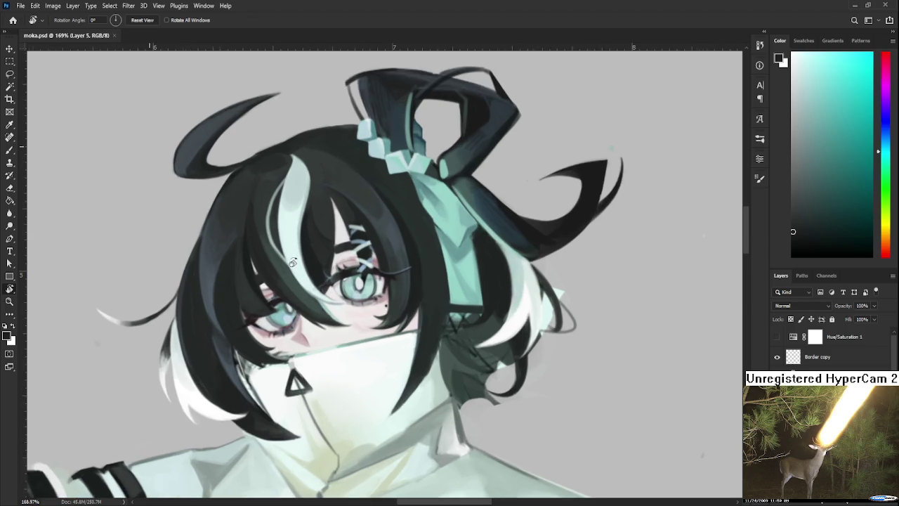
{"action": "scroll", "coordinate": [269, 283], "scroll_direction": "up", "scroll_amount": 1}
{"action": "scroll", "coordinate": [268, 283], "scroll_direction": "up", "scroll_amount": 1}
{"action": "key", "text": "l"}
{"action": "mouse_move", "coordinate": [284, 345]}
{"action": "left_mouse_down"}
{"action": "mouse_move", "coordinate": [266, 324]}
{"action": "mouse_move", "coordinate": [346, 289]}
{"action": "mouse_move", "coordinate": [432, 276]}
{"action": "mouse_move", "coordinate": [348, 267]}
{"action": "mouse_move", "coordinate": [221, 345]}
{"action": "left_mouse_up"}
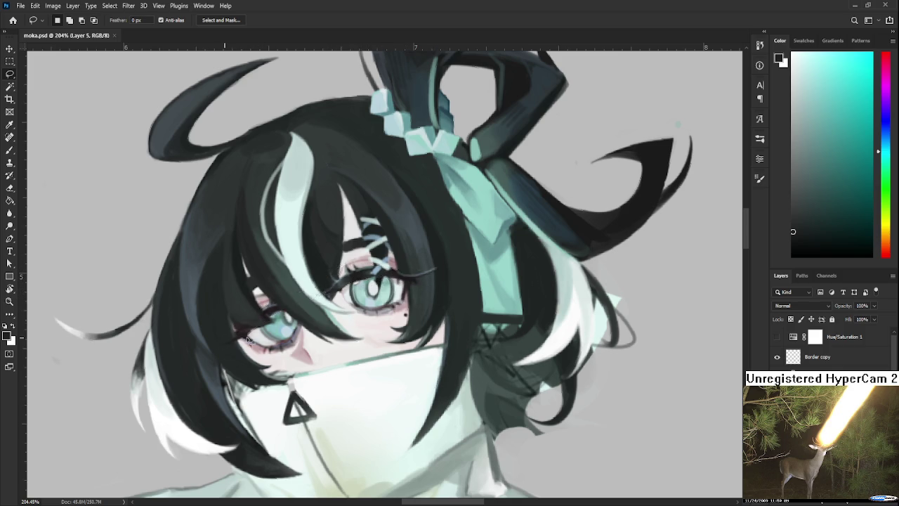
- Nudge the selected lash line slightly lower with Free Transform, commit it, and deselect
{"action": "key", "text": "ctrl+t"}
{"action": "key", "text": "Down"}
{"action": "key", "text": "Down"}
{"action": "key", "text": "Down"}
{"action": "key", "text": "Down"}
{"action": "key", "text": "Down"}
{"action": "key", "text": "Down"}
{"action": "key", "text": "Right"}
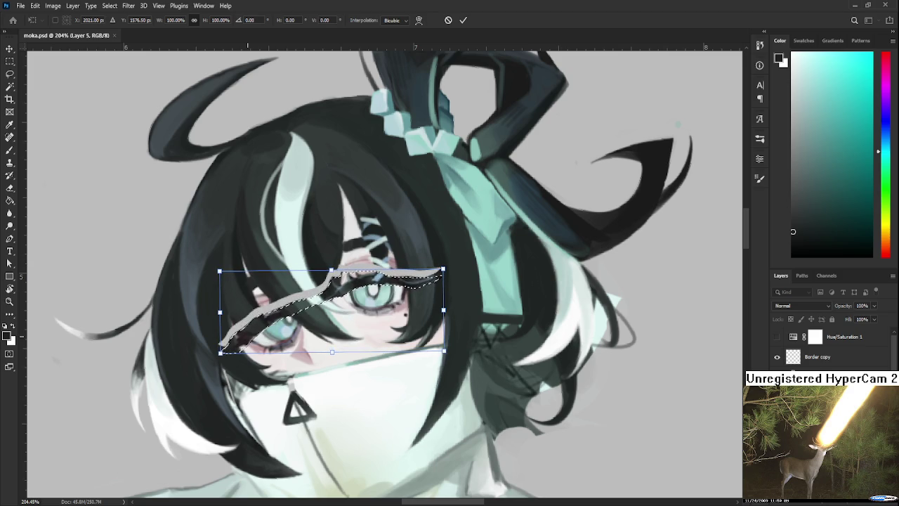
{"action": "key", "text": "Return"}
{"action": "key", "text": "ctrl+d"}
- Zoom out and back in to check the lowered lashes, then clear the selection
{"action": "scroll", "coordinate": [342, 385], "scroll_direction": "down", "scroll_amount": 3}
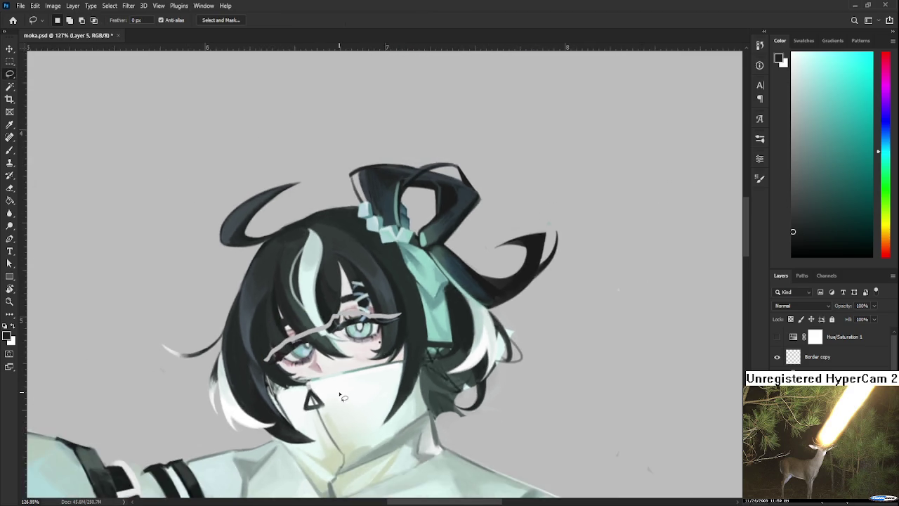
{"action": "scroll", "coordinate": [343, 390], "scroll_direction": "down", "scroll_amount": 2}
{"action": "scroll", "coordinate": [342, 395], "scroll_direction": "down", "scroll_amount": 2}
{"action": "scroll", "coordinate": [339, 394], "scroll_direction": "up", "scroll_amount": 2}
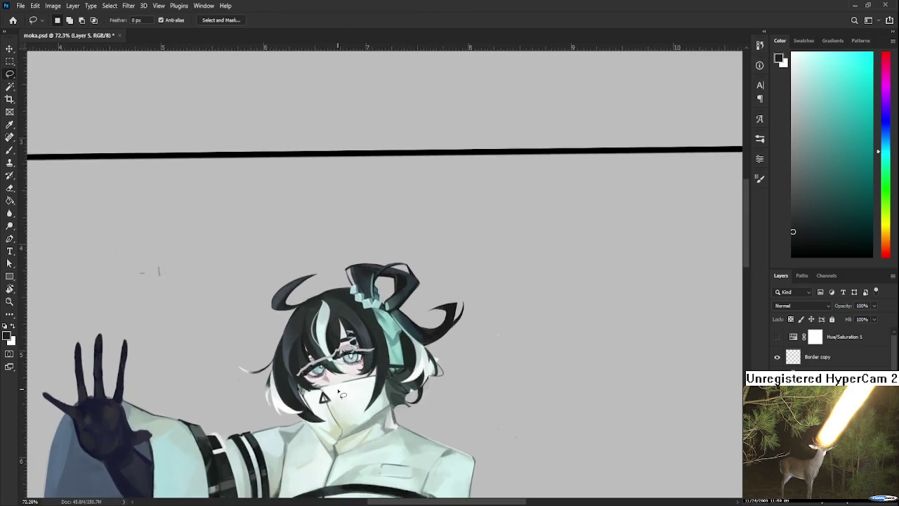
{"action": "scroll", "coordinate": [339, 393], "scroll_direction": "up", "scroll_amount": 1}
{"action": "scroll", "coordinate": [339, 394], "scroll_direction": "up", "scroll_amount": 2}
{"action": "scroll", "coordinate": [340, 393], "scroll_direction": "up", "scroll_amount": 2}
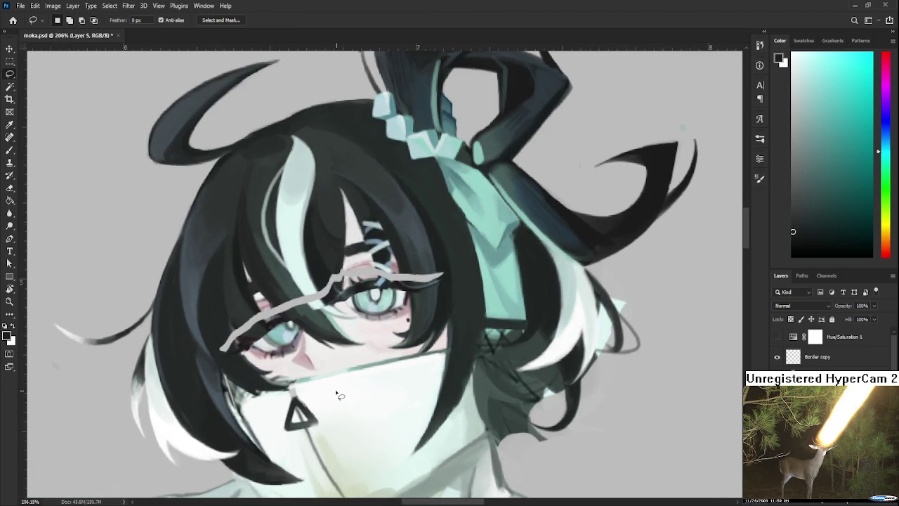
{"action": "scroll", "coordinate": [336, 394], "scroll_direction": "down", "scroll_amount": 1}
{"action": "scroll", "coordinate": [336, 396], "scroll_direction": "down", "scroll_amount": 2}
{"action": "scroll", "coordinate": [336, 396], "scroll_direction": "down", "scroll_amount": 1}
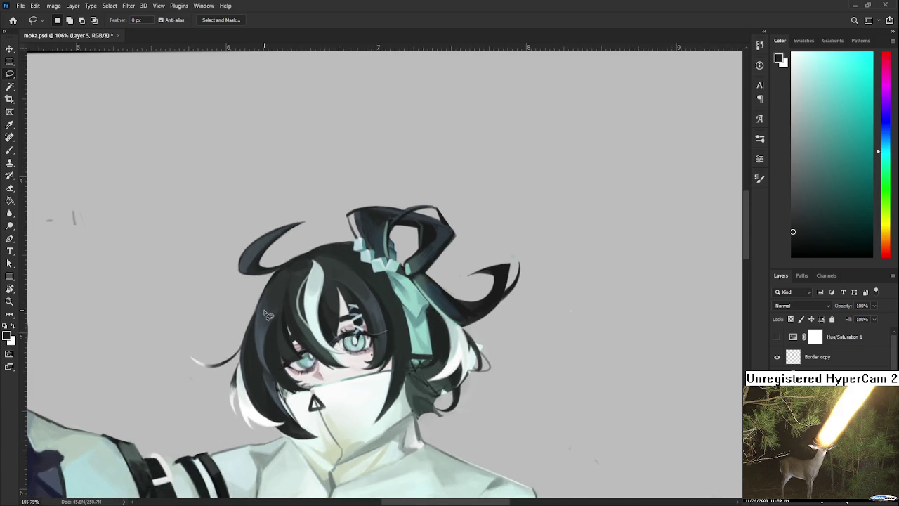
{"action": "key", "text": "ctrl+d"}
- Zoom in on the canvas around the eyes
{"action": "scroll", "coordinate": [406, 363], "scroll_direction": "up", "scroll_amount": 1}
{"action": "scroll", "coordinate": [405, 362], "scroll_direction": "up", "scroll_amount": 1}
{"action": "scroll", "coordinate": [398, 357], "scroll_direction": "up", "scroll_amount": 1}
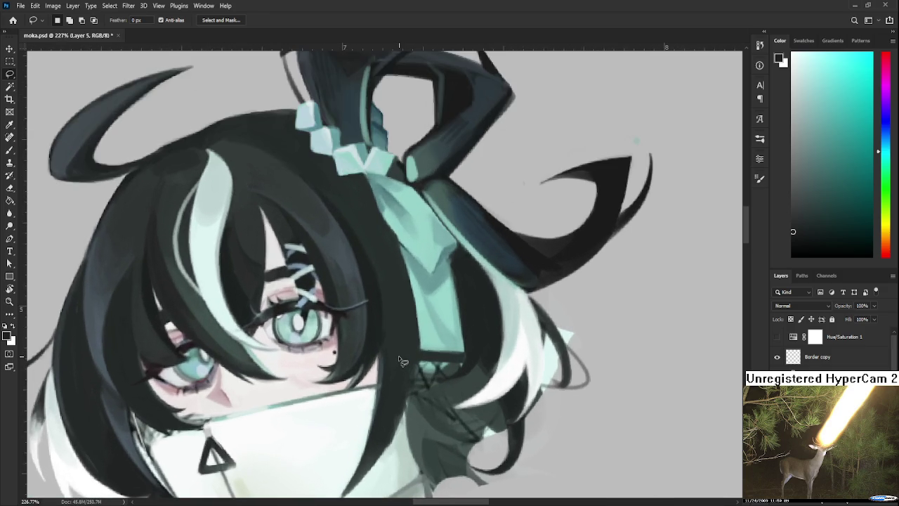
{"action": "scroll", "coordinate": [392, 354], "scroll_direction": "up", "scroll_amount": 1}
{"action": "scroll", "coordinate": [386, 362], "scroll_direction": "up", "scroll_amount": 1}
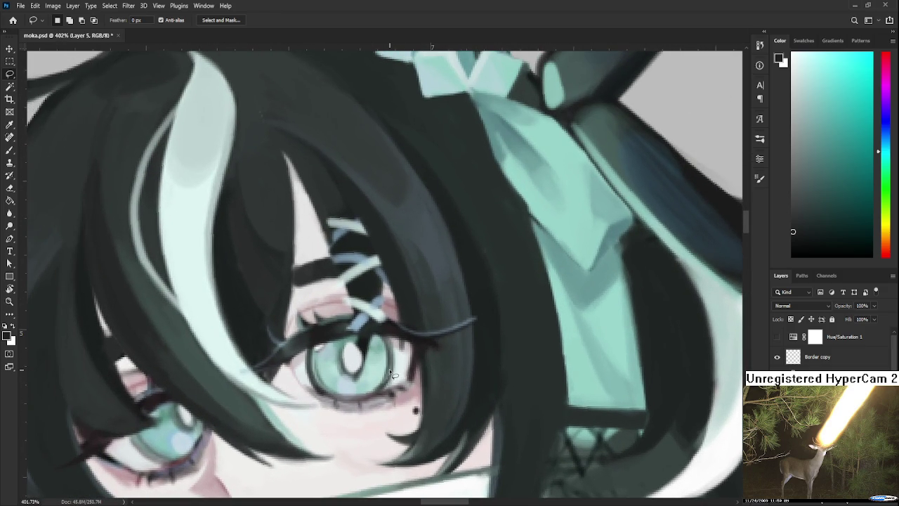
{"action": "mouse_move", "coordinate": [296, 365]}
{"action": "left_mouse_down"}
{"action": "mouse_move", "coordinate": [267, 333]}
{"action": "mouse_move", "coordinate": [293, 323]}
{"action": "mouse_move", "coordinate": [299, 309]}
{"action": "mouse_move", "coordinate": [334, 321]}
{"action": "mouse_move", "coordinate": [355, 317]}
{"action": "mouse_move", "coordinate": [349, 334]}
{"action": "mouse_move", "coordinate": [390, 322]}
{"action": "mouse_move", "coordinate": [443, 332]}
{"action": "mouse_move", "coordinate": [484, 315]}
{"action": "mouse_move", "coordinate": [425, 362]}
{"action": "mouse_move", "coordinate": [371, 341]}
{"action": "mouse_move", "coordinate": [274, 364]}
{"action": "left_mouse_up"}
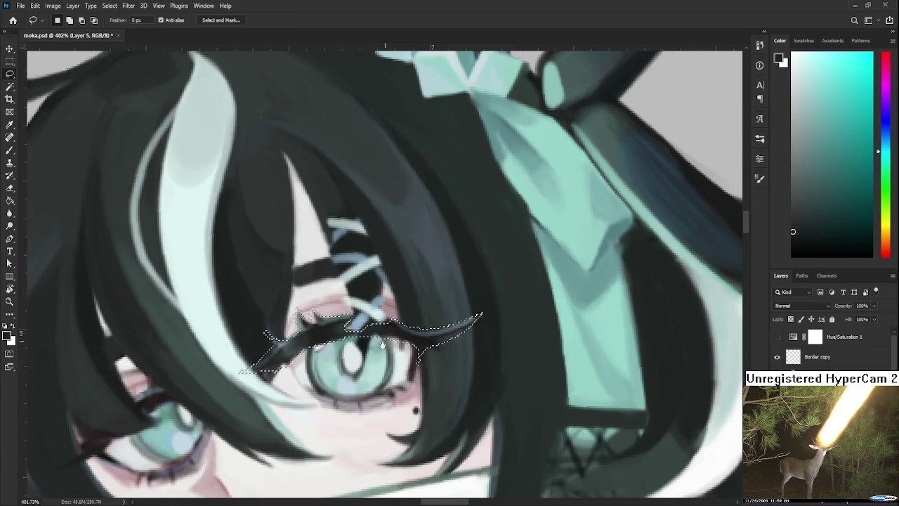
{"action": "left_click_drag", "start_coordinate": [492, 313], "coordinate": [434, 335]}
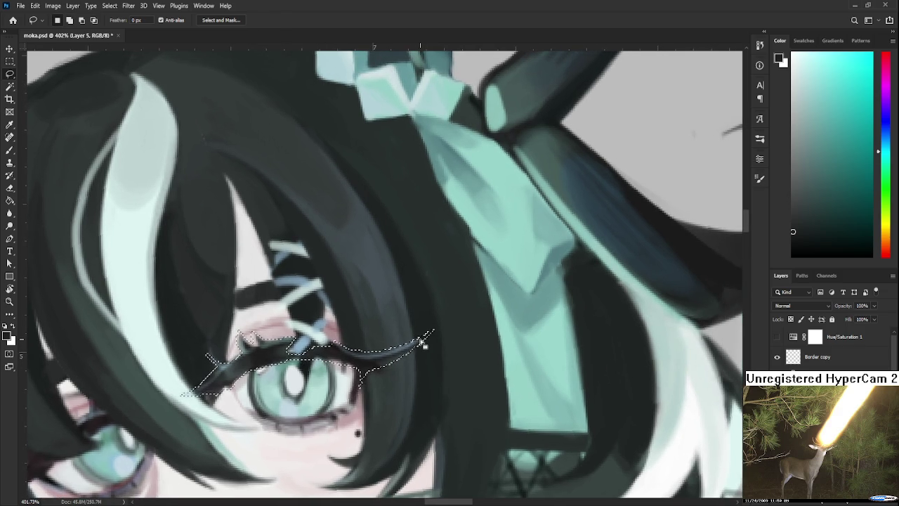
{"action": "key", "text": "ctrl+t"}
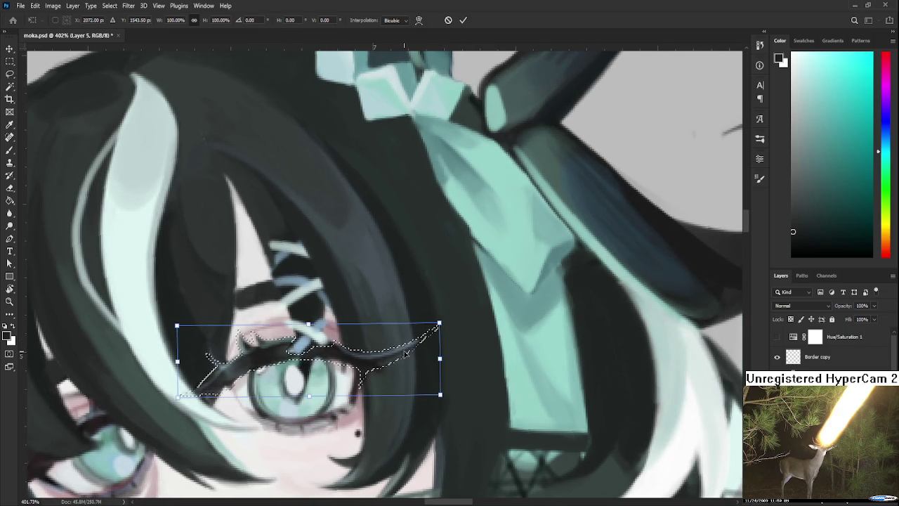
{"action": "key", "text": "Down"}
{"action": "key", "text": "Down"}
{"action": "key", "text": "Down"}
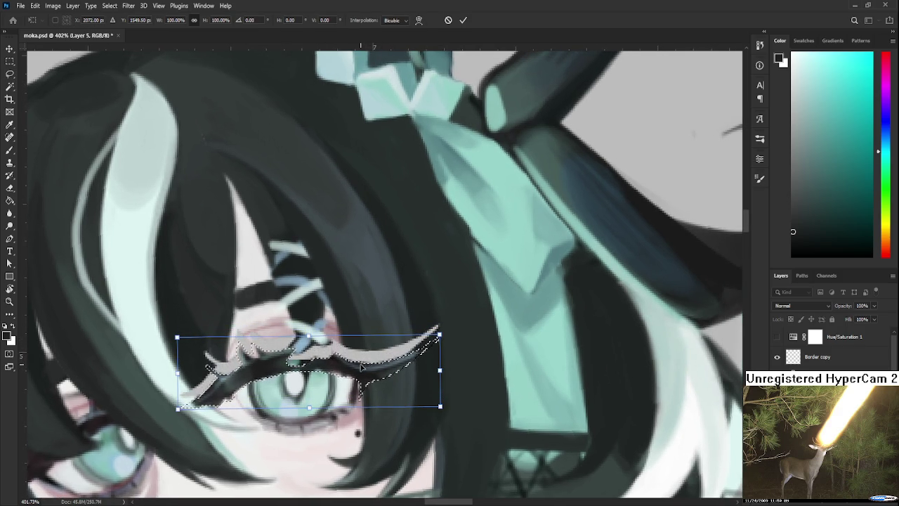
{"action": "key", "text": "Return"}
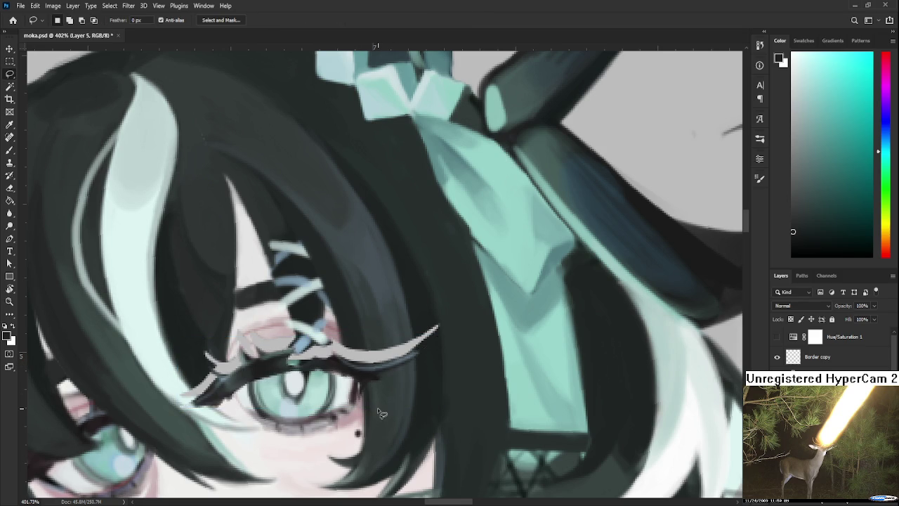
{"action": "scroll", "coordinate": [389, 397], "scroll_direction": "down", "scroll_amount": 3}
{"action": "scroll", "coordinate": [391, 393], "scroll_direction": "down", "scroll_amount": 2}
{"action": "scroll", "coordinate": [392, 406], "scroll_direction": "down", "scroll_amount": 2}
{"action": "scroll", "coordinate": [392, 406], "scroll_direction": "down", "scroll_amount": 1}
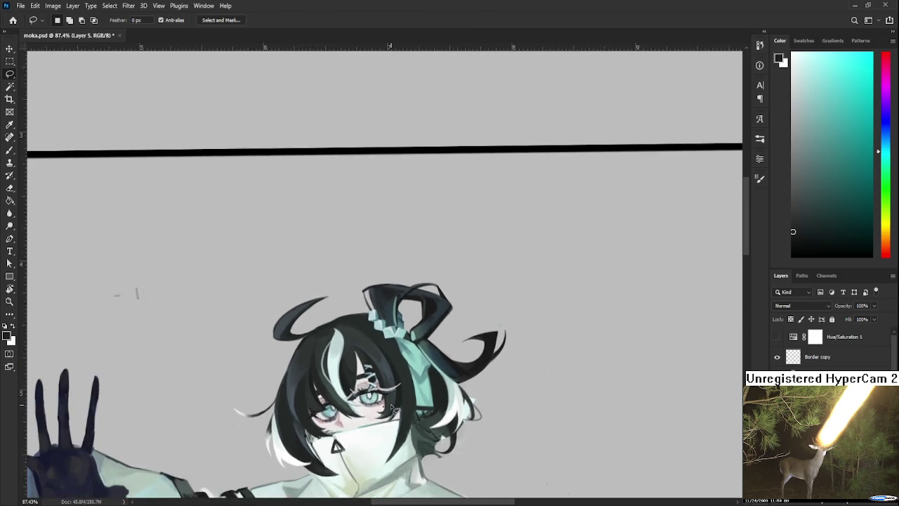
{"action": "scroll", "coordinate": [392, 406], "scroll_direction": "down", "scroll_amount": 2}
{"action": "scroll", "coordinate": [392, 406], "scroll_direction": "up", "scroll_amount": 1}
{"action": "scroll", "coordinate": [377, 391], "scroll_direction": "up", "scroll_amount": 2}
{"action": "scroll", "coordinate": [377, 390], "scroll_direction": "up", "scroll_amount": 1}
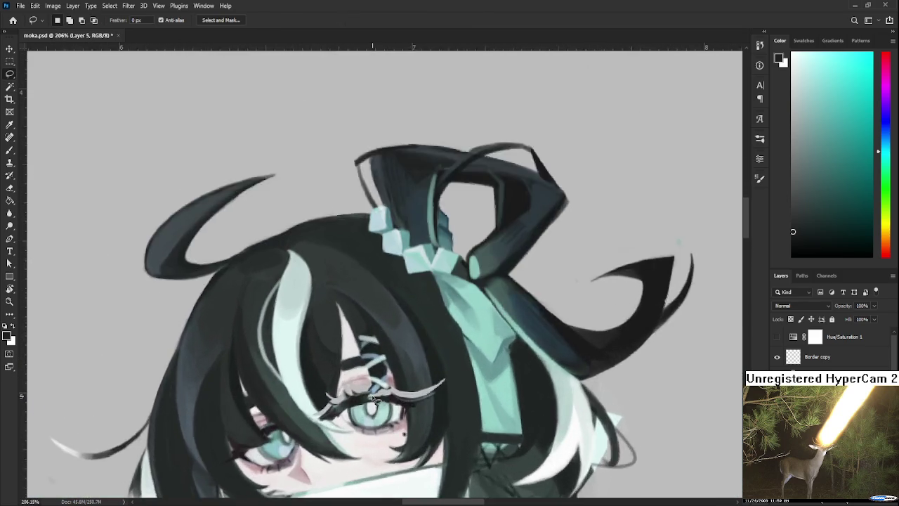
{"action": "scroll", "coordinate": [373, 394], "scroll_direction": "up", "scroll_amount": 2}
{"action": "scroll", "coordinate": [345, 402], "scroll_direction": "up", "scroll_amount": 1}
{"action": "scroll", "coordinate": [345, 402], "scroll_direction": "down", "scroll_amount": 1}
{"action": "scroll", "coordinate": [346, 402], "scroll_direction": "down", "scroll_amount": 3}
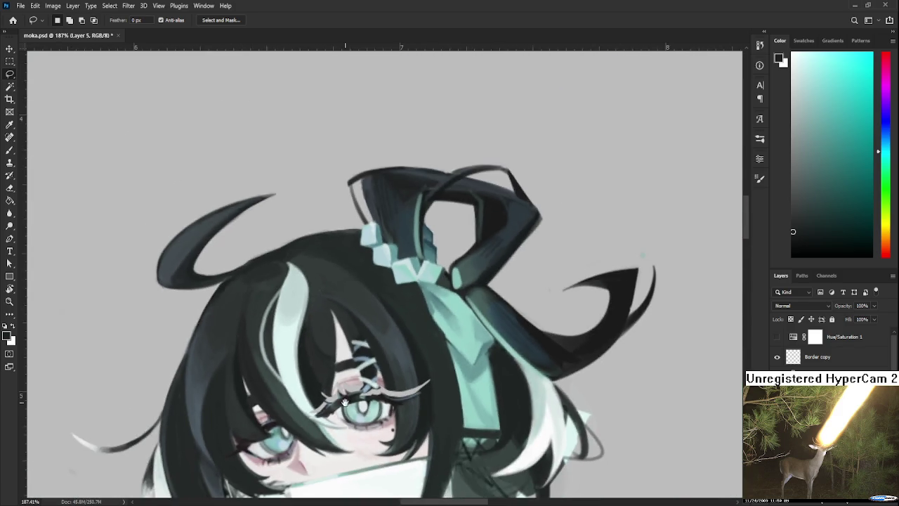
{"action": "scroll", "coordinate": [343, 379], "scroll_direction": "up", "scroll_amount": 1}
{"action": "scroll", "coordinate": [341, 365], "scroll_direction": "down", "scroll_amount": 1}
{"action": "scroll", "coordinate": [339, 349], "scroll_direction": "down", "scroll_amount": 1}
{"action": "scroll", "coordinate": [338, 349], "scroll_direction": "down", "scroll_amount": 1}
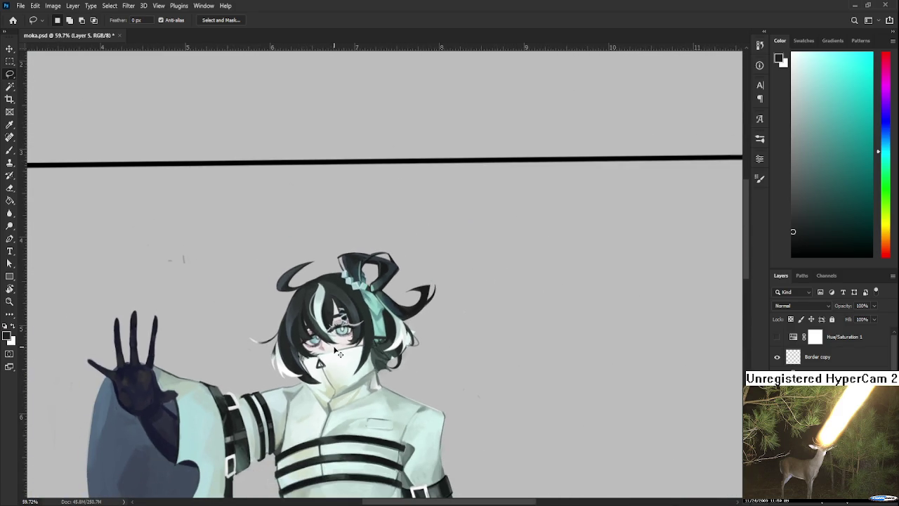
{"action": "scroll", "coordinate": [339, 351], "scroll_direction": "up", "scroll_amount": 2}
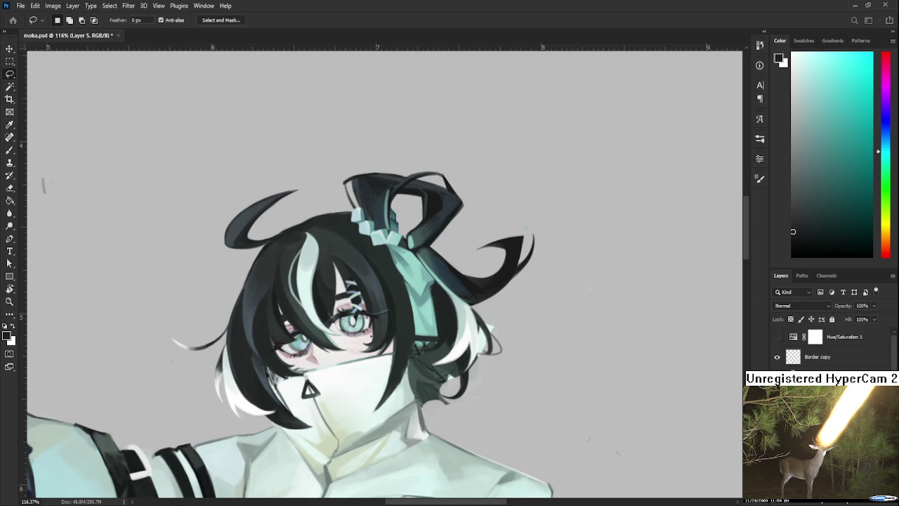
{"action": "scroll", "coordinate": [257, 343], "scroll_direction": "up", "scroll_amount": 5}
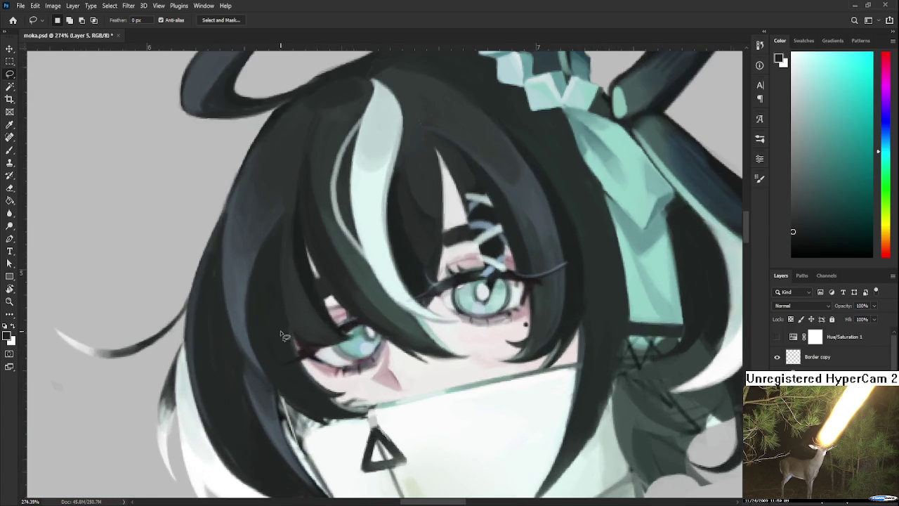
- Tilt the canvas view and sample a dark green from the hair
{"action": "key", "text": "r"}
{"action": "mouse_move", "coordinate": [352, 323]}
{"action": "left_mouse_down"}
{"action": "mouse_move", "coordinate": [375, 378]}
{"action": "mouse_move", "coordinate": [325, 235]}
{"action": "left_mouse_up"}
{"action": "key", "text": "b"}
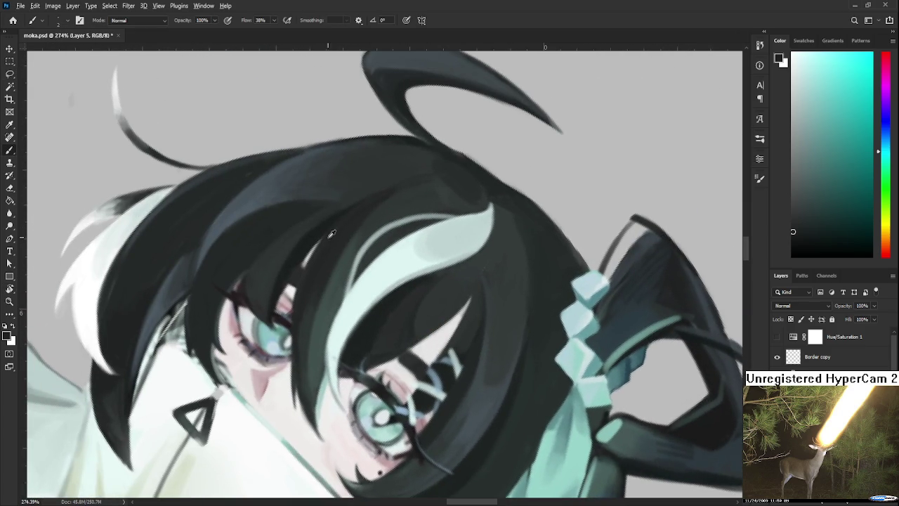
{"action": "left_click", "coordinate": [327, 238], "text": "alt"}
- Rotate and zoom the view so the face sits upright for painting
{"action": "key", "text": "r"}
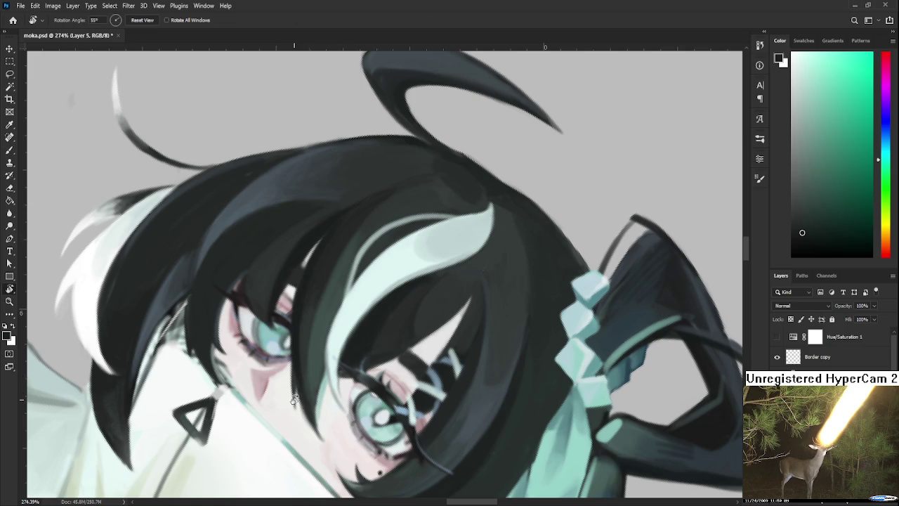
{"action": "left_click_drag", "start_coordinate": [304, 380], "coordinate": [309, 246]}
{"action": "scroll", "coordinate": [402, 380], "scroll_direction": "up", "scroll_amount": 3}
{"action": "scroll", "coordinate": [402, 380], "scroll_direction": "up", "scroll_amount": 2}
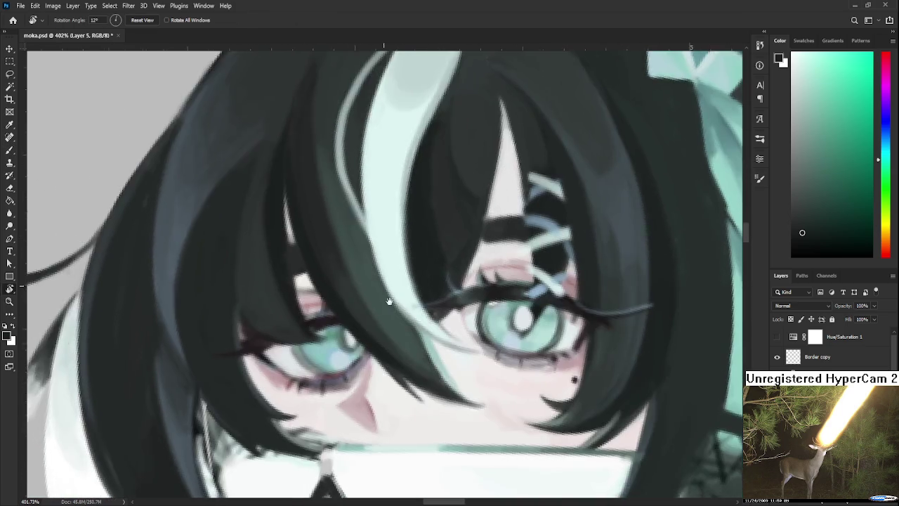
{"action": "left_click_drag", "start_coordinate": [402, 380], "coordinate": [302, 366]}
{"action": "key", "text": "b"}
- Sample a dark red and several light teals from around the eye
{"action": "left_click", "coordinate": [296, 391], "text": "alt"}
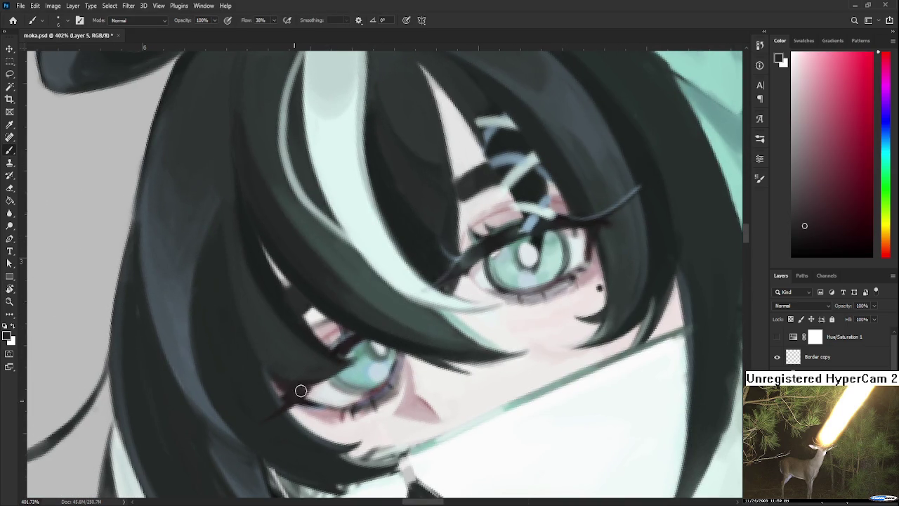
{"action": "left_click", "coordinate": [359, 353], "text": "alt"}
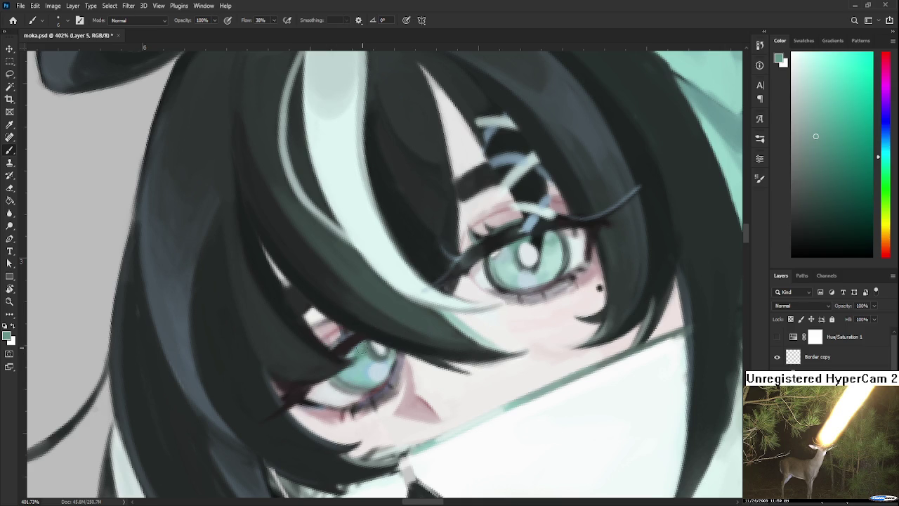
{"action": "left_click", "coordinate": [363, 368], "text": "alt"}
{"action": "left_click_drag", "start_coordinate": [364, 367], "coordinate": [358, 368]}
{"action": "left_click", "coordinate": [384, 374], "text": "alt"}
{"action": "left_click", "coordinate": [379, 348], "text": "alt"}
- Rotate the view about 32° and sample dark and light grey-teal hair tones
{"action": "key", "text": "r"}
{"action": "left_click_drag", "start_coordinate": [428, 327], "coordinate": [374, 378]}
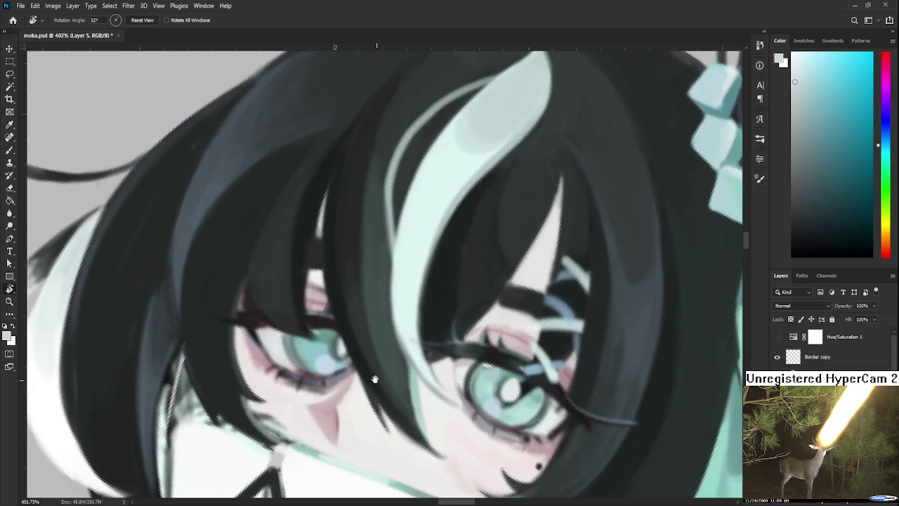
{"action": "key", "text": "b"}
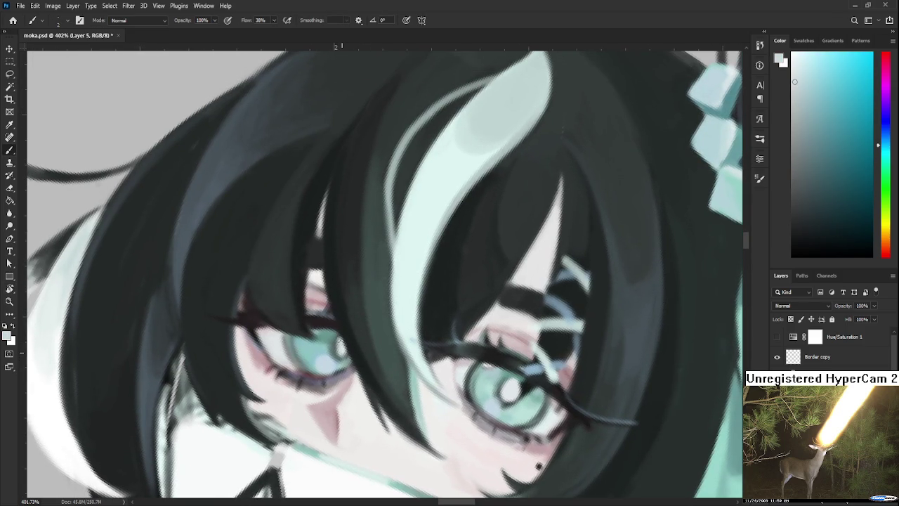
{"action": "left_click", "coordinate": [339, 344], "text": "alt"}
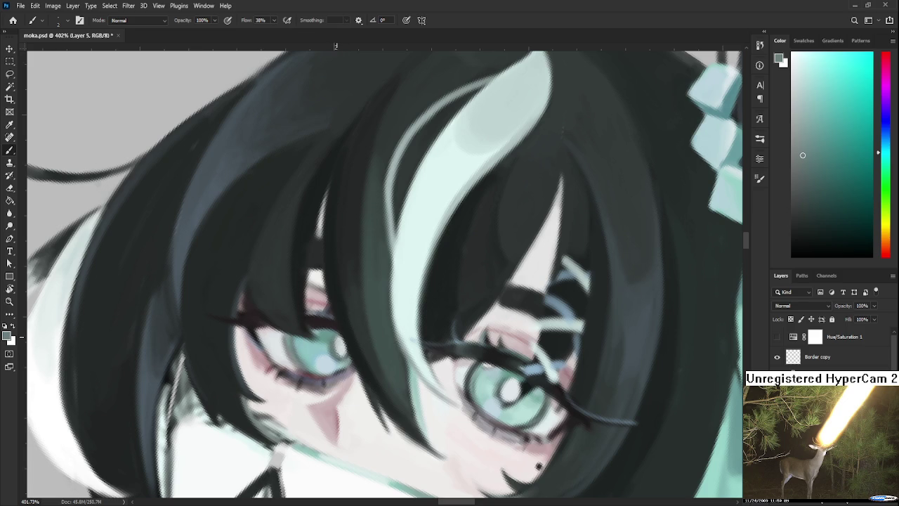
{"action": "left_click", "coordinate": [338, 46], "text": "alt"}
{"action": "left_click", "coordinate": [355, 356], "text": "alt"}
{"action": "left_click_drag", "start_coordinate": [362, 368], "coordinate": [334, 301]}
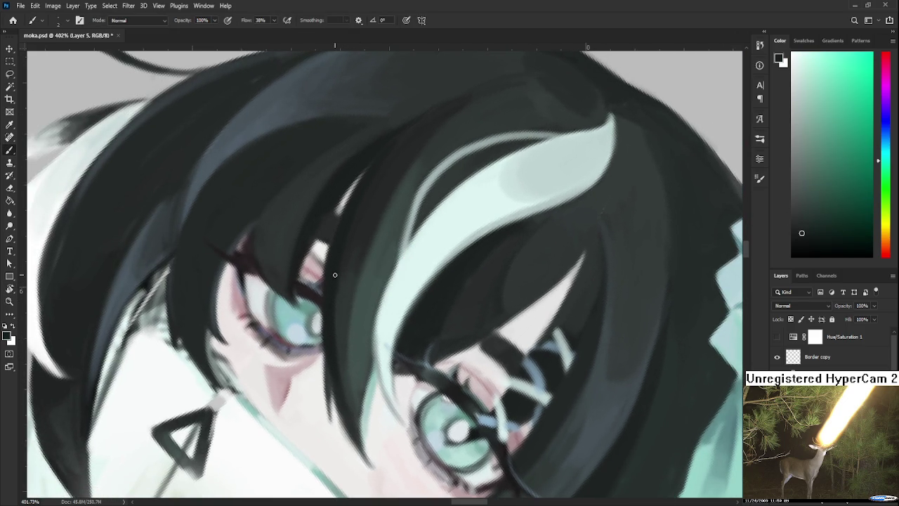
- Sample dark hair tones, pinkish and orange-pink skin, and light teal to refine the strands near the eyes
{"action": "left_click", "coordinate": [366, 180], "text": "alt"}
{"action": "left_click", "coordinate": [328, 232], "text": "alt"}
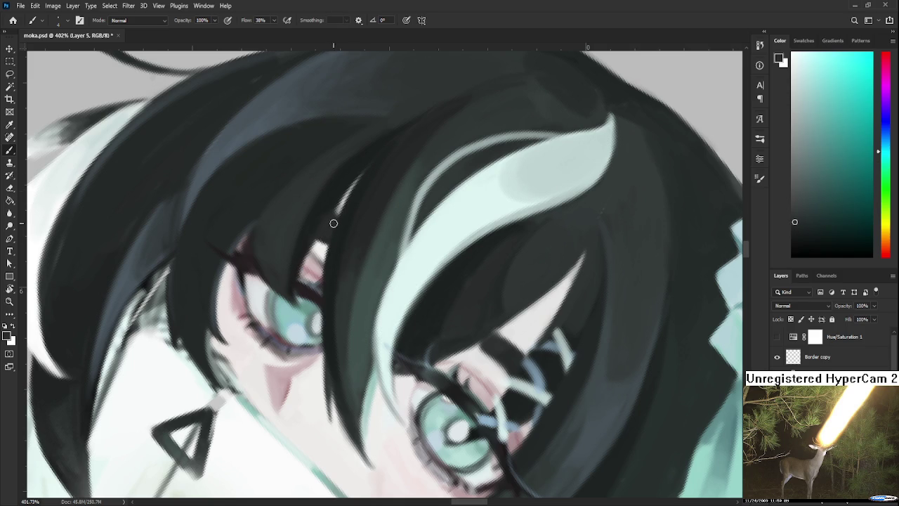
{"action": "left_click", "coordinate": [321, 270], "text": "alt"}
{"action": "left_click", "coordinate": [316, 253], "text": "alt"}
{"action": "scroll", "coordinate": [343, 365], "scroll_direction": "down", "scroll_amount": 2}
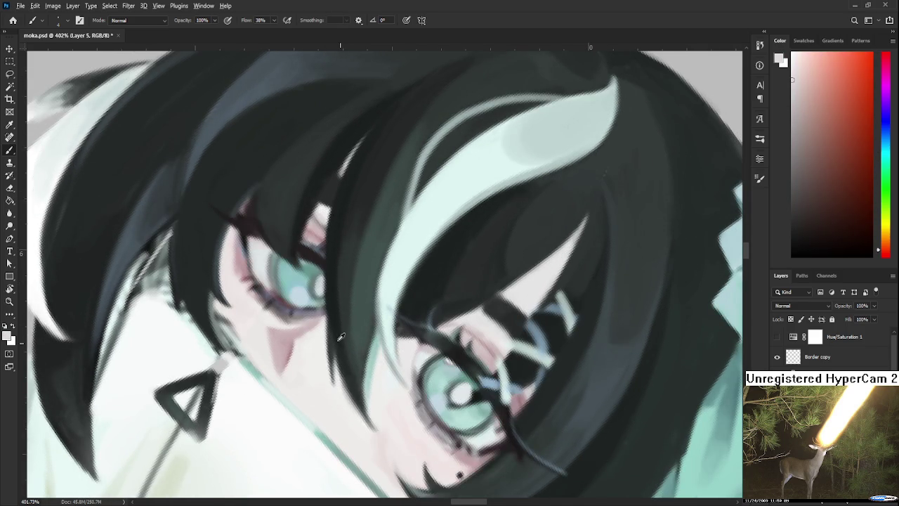
{"action": "left_click", "coordinate": [340, 345], "text": "alt"}
{"action": "left_click", "coordinate": [354, 396], "text": "alt"}
{"action": "left_click", "coordinate": [317, 330], "text": "alt"}
{"action": "left_click", "coordinate": [300, 323], "text": "alt"}
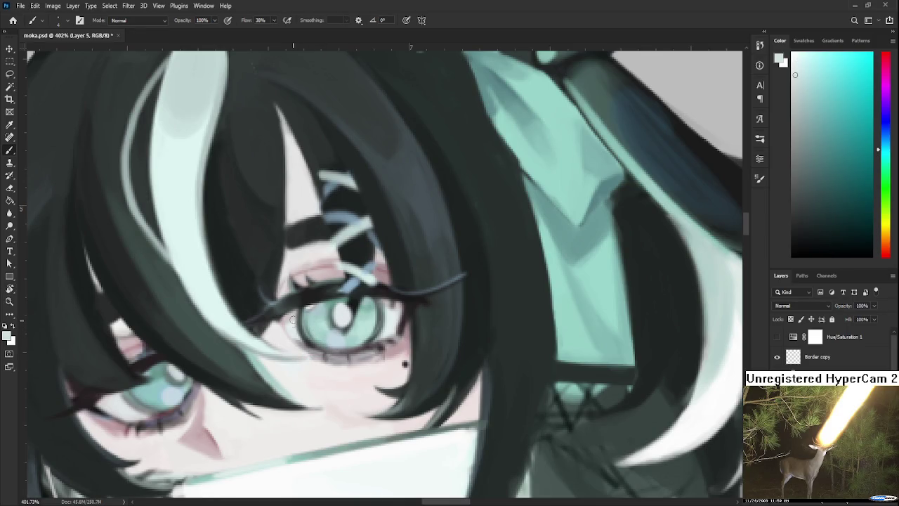
- Brighten and enlarge the iris highlight using a near-white sampled from the eye
{"action": "left_click", "coordinate": [305, 298], "text": "alt"}
{"action": "left_click", "coordinate": [313, 311], "text": "alt"}
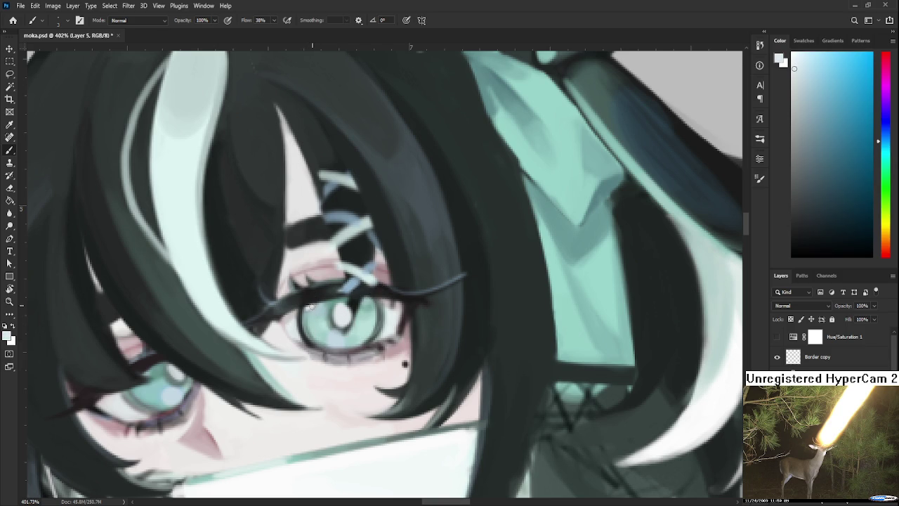
{"action": "left_click", "coordinate": [317, 317], "text": "alt"}
{"action": "left_click", "coordinate": [310, 317], "text": "alt"}
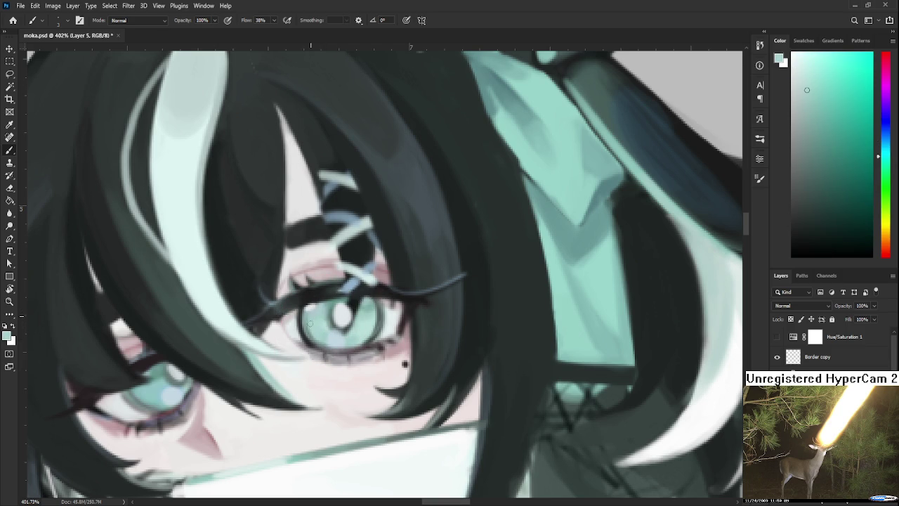
{"action": "left_click", "coordinate": [339, 334], "text": "alt"}
{"action": "left_click", "coordinate": [342, 329], "text": "alt"}
{"action": "left_click", "coordinate": [342, 318], "text": "alt"}
{"action": "left_click_drag", "start_coordinate": [348, 317], "coordinate": [349, 316]}
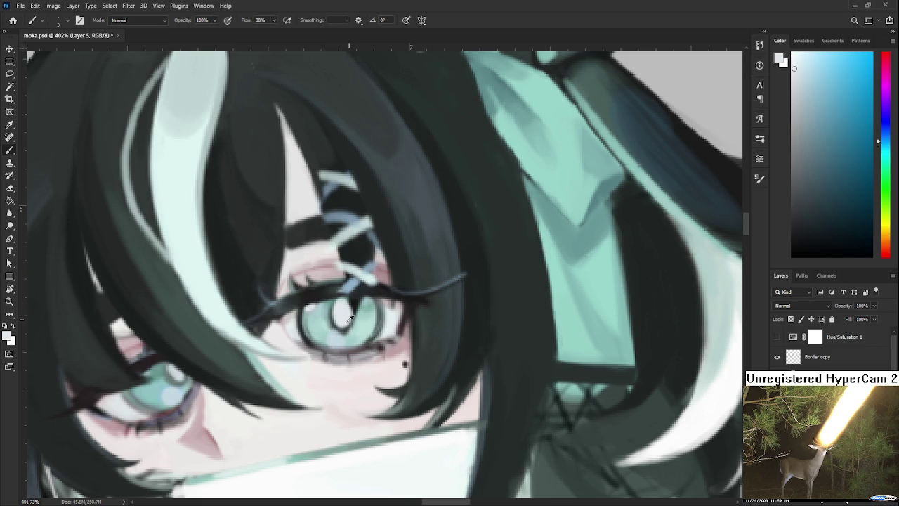
- Paint a small light teal stroke in the iris and resample teals from the iris and lash line
{"action": "left_click", "coordinate": [343, 328], "text": "alt"}
{"action": "left_click", "coordinate": [356, 330], "text": "alt"}
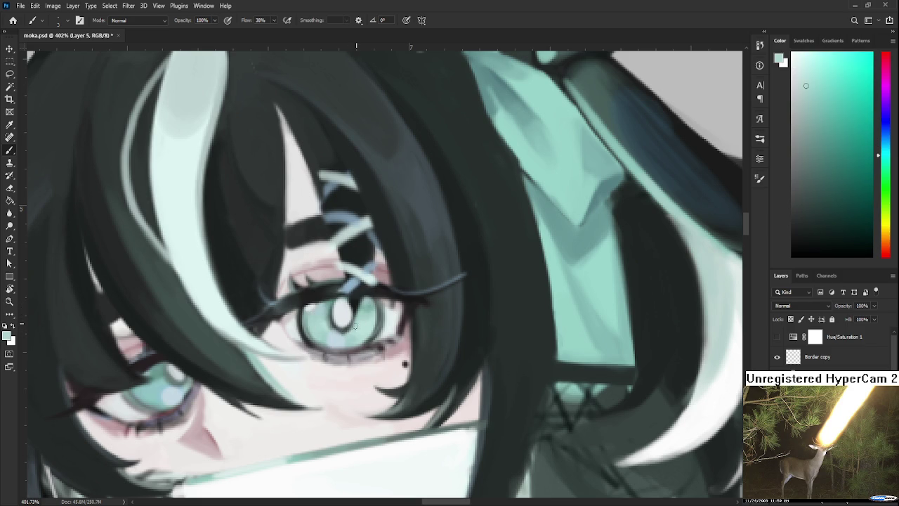
{"action": "left_click_drag", "start_coordinate": [341, 335], "coordinate": [347, 335]}
{"action": "left_click", "coordinate": [356, 303], "text": "alt"}
{"action": "left_click", "coordinate": [367, 313], "text": "alt"}
{"action": "left_click", "coordinate": [371, 276], "text": "alt"}
{"action": "left_click", "coordinate": [377, 273], "text": "alt"}
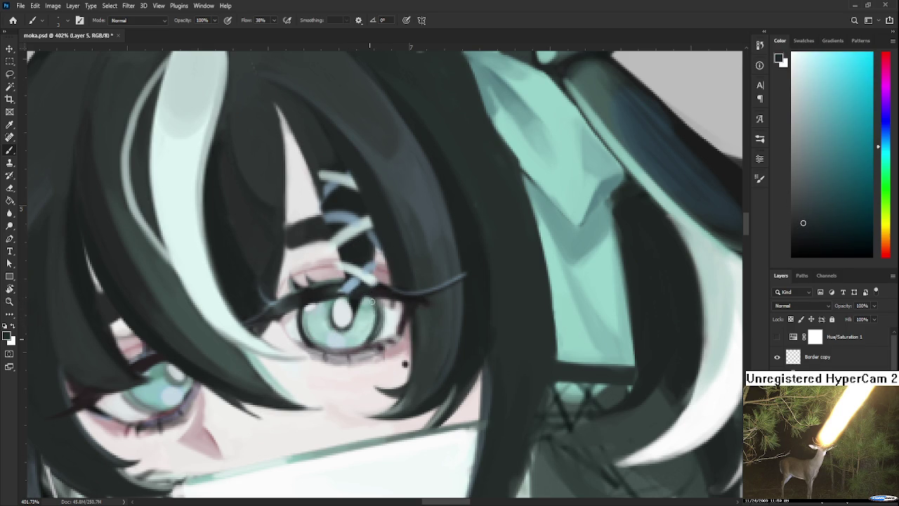
{"action": "left_click", "coordinate": [390, 315], "text": "alt"}
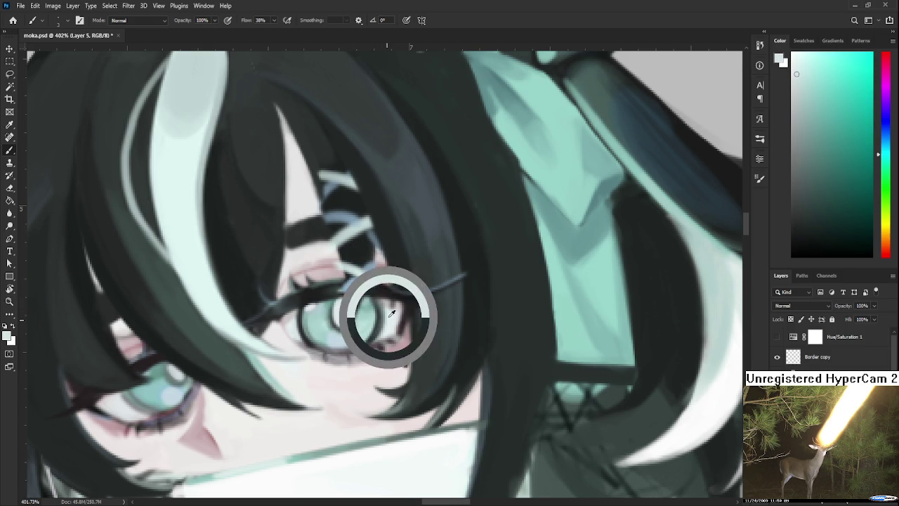
{"action": "left_click", "coordinate": [373, 327], "text": "alt"}
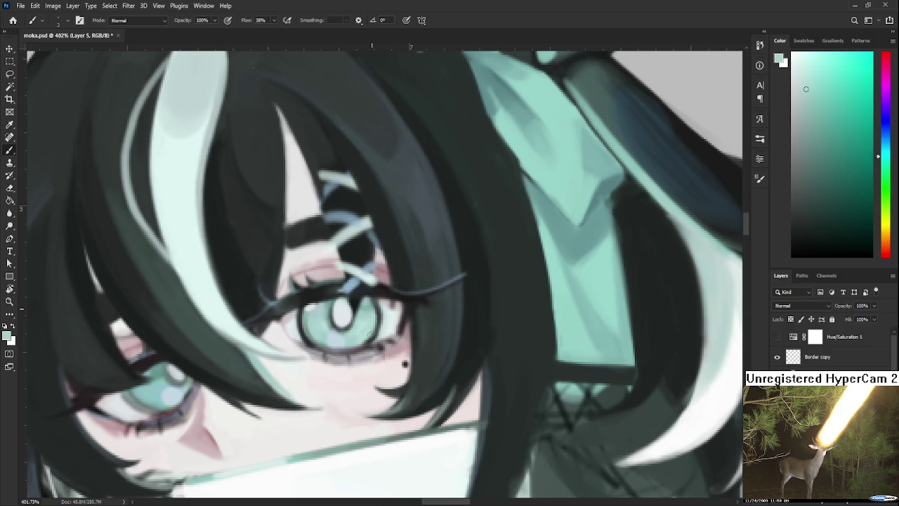
- Try a near-black stroke on the iris edge, undo it, and reset the canvas upright
{"action": "key", "text": "r"}
{"action": "left_click_drag", "start_coordinate": [372, 315], "coordinate": [351, 299]}
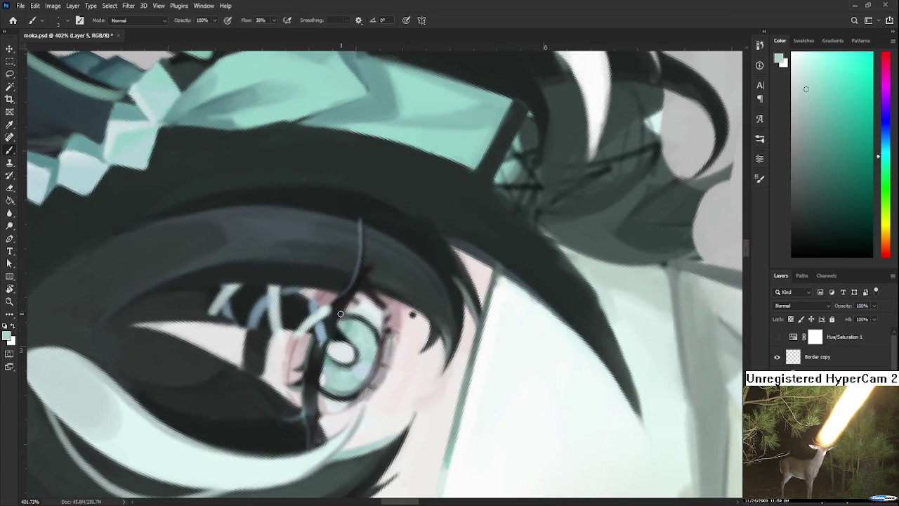
{"action": "left_click", "coordinate": [337, 308], "text": "alt"}
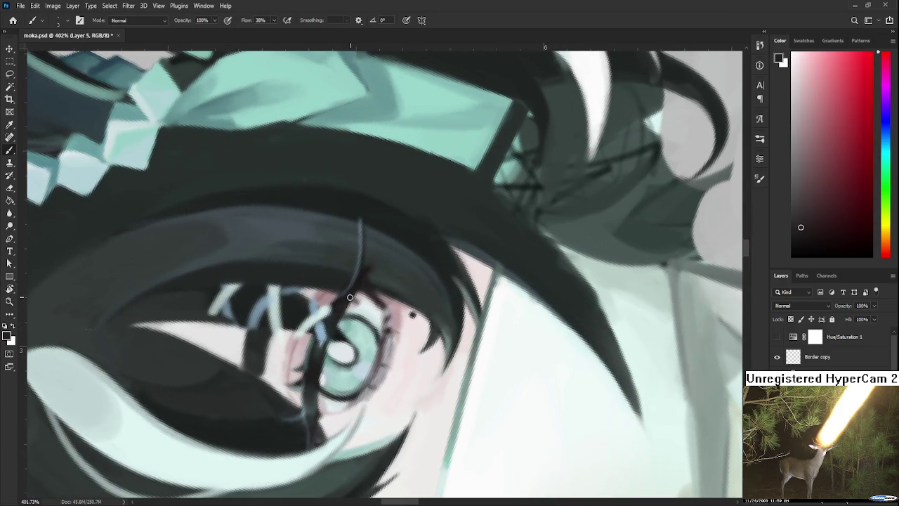
{"action": "key", "text": "ctrl+z"}
{"action": "key", "text": "ctrl+shift+z"}
{"action": "key", "text": "ctrl+z"}
{"action": "key", "text": "r"}
{"action": "key", "text": "Escape"}
- Sample light teals, dark reddish tones and a blue-grey around the eye's corners
{"action": "left_click", "coordinate": [342, 276], "text": "alt"}
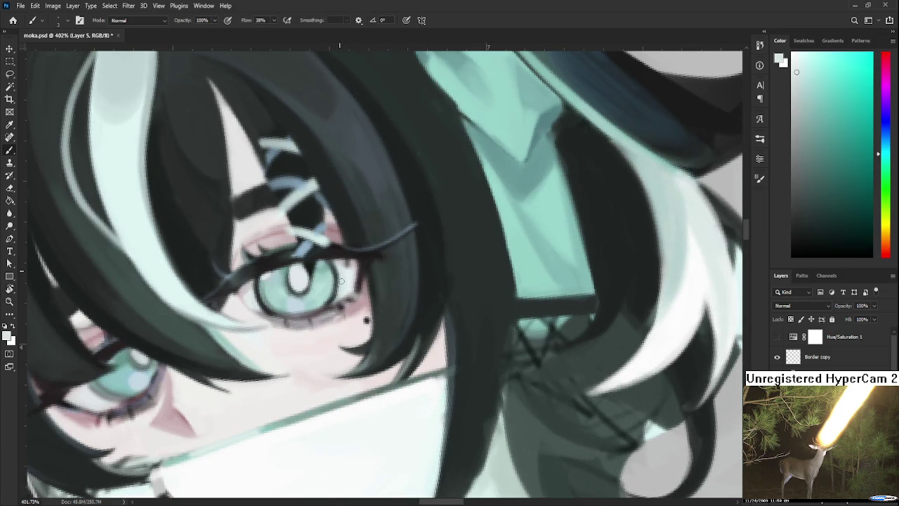
{"action": "left_click", "coordinate": [342, 274], "text": "alt"}
{"action": "left_click", "coordinate": [354, 279], "text": "alt"}
{"action": "left_click", "coordinate": [354, 281], "text": "alt"}
{"action": "left_click", "coordinate": [364, 278], "text": "alt"}
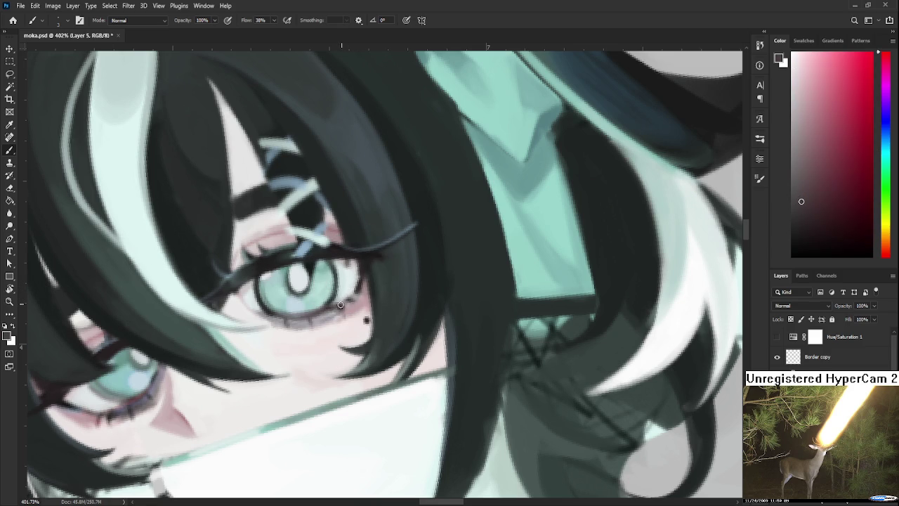
{"action": "left_click", "coordinate": [349, 307], "text": "alt"}
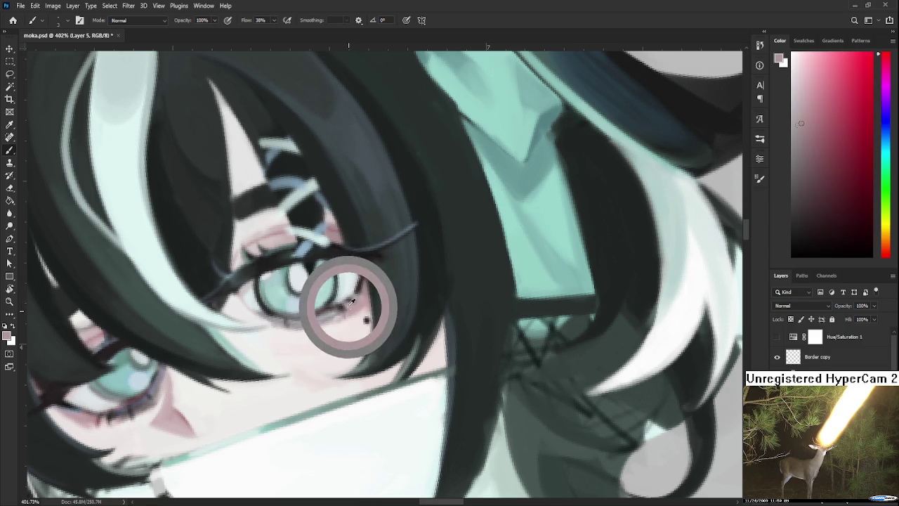
{"action": "left_click", "coordinate": [351, 307], "text": "alt"}
{"action": "left_click", "coordinate": [356, 303], "text": "alt"}
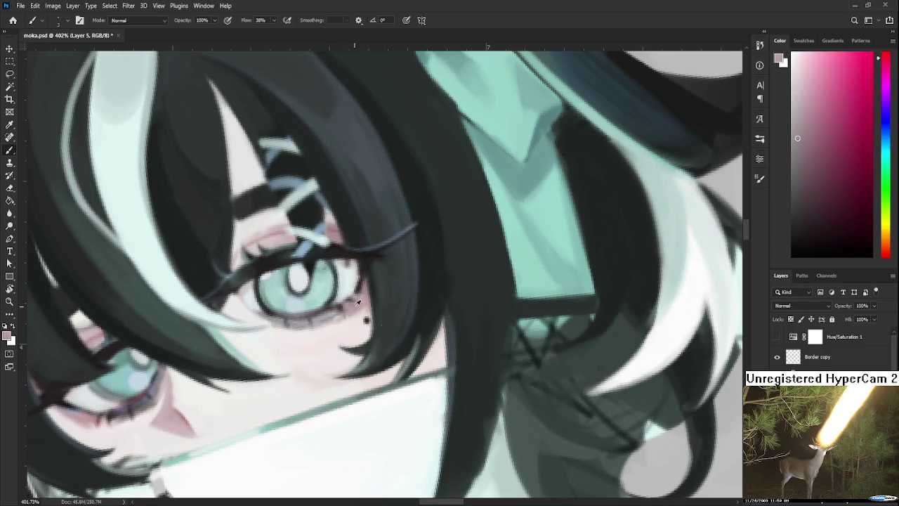
{"action": "left_click", "coordinate": [364, 259], "text": "alt"}
- Pan to the lower eye and sample pale tones from the eyelid and cheek
{"action": "left_click_drag", "start_coordinate": [287, 321], "coordinate": [341, 308]}
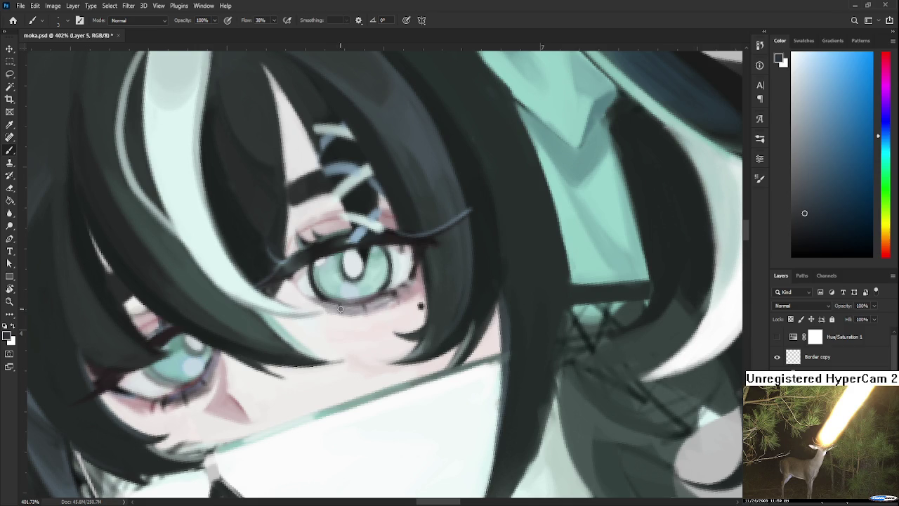
{"action": "left_click", "coordinate": [334, 309], "text": "alt"}
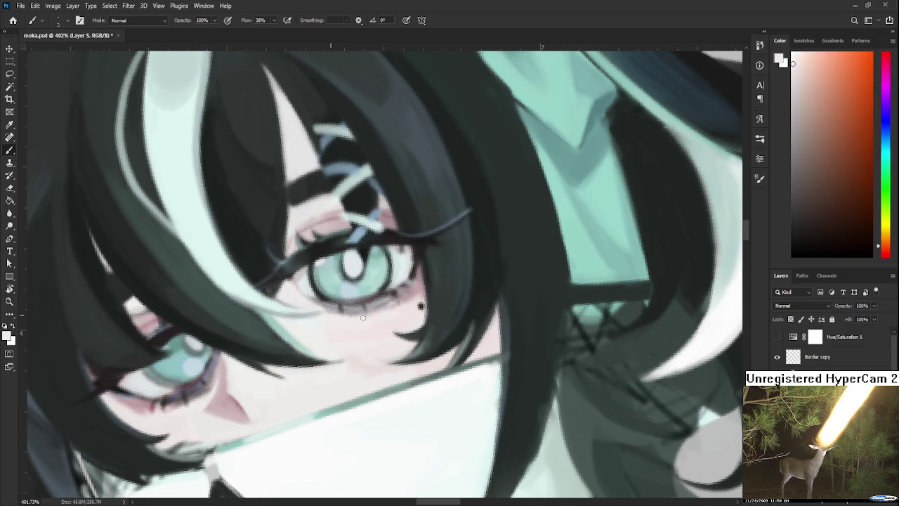
{"action": "left_click_drag", "start_coordinate": [376, 314], "coordinate": [461, 257]}
{"action": "left_click", "coordinate": [291, 330], "text": "alt"}
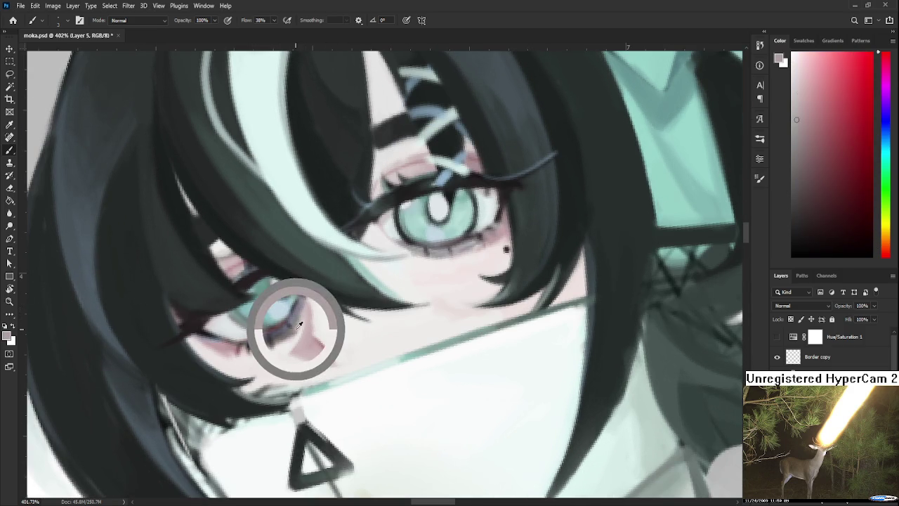
{"action": "left_click", "coordinate": [292, 319], "text": "alt"}
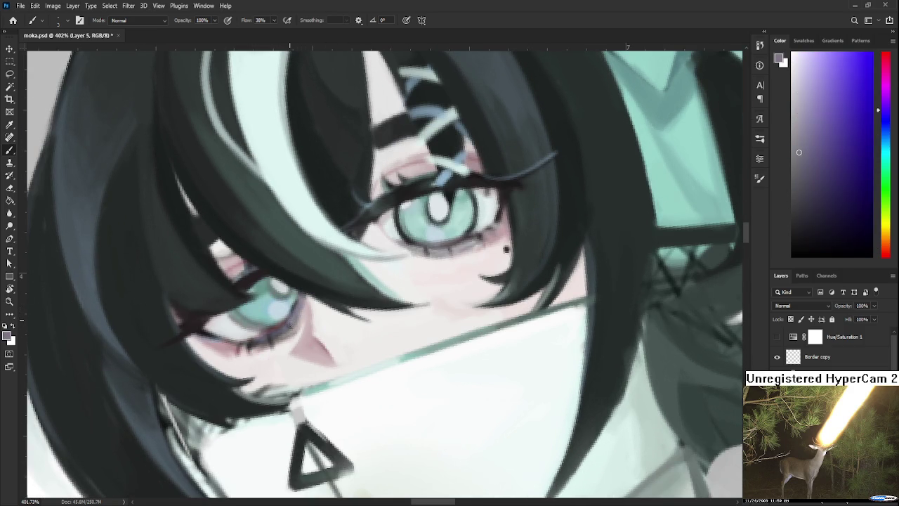
{"action": "left_click", "coordinate": [292, 331], "text": "alt"}
{"action": "left_click_drag", "start_coordinate": [298, 330], "coordinate": [292, 367]}
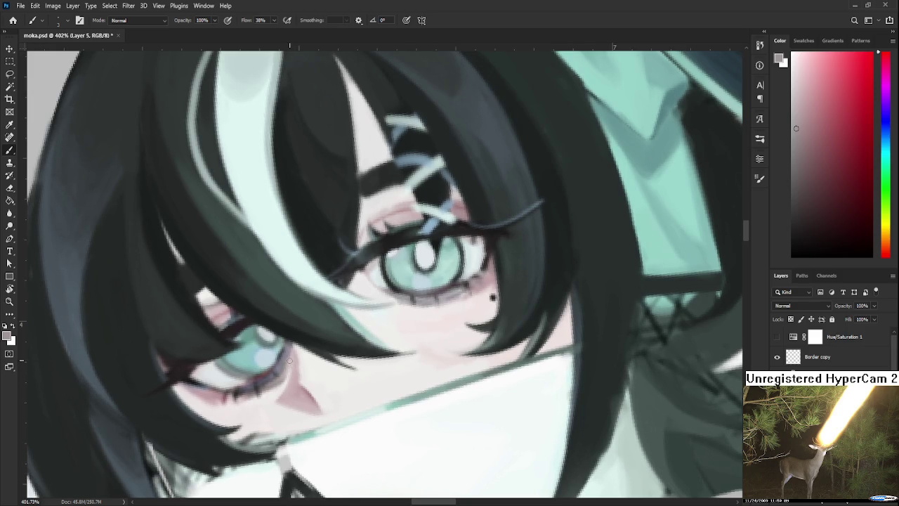
- Sample light cyans and a near-black, then darken the lower eye with short strokes
{"action": "left_click_drag", "start_coordinate": [314, 315], "coordinate": [309, 343]}
{"action": "left_click", "coordinate": [306, 344], "text": "alt"}
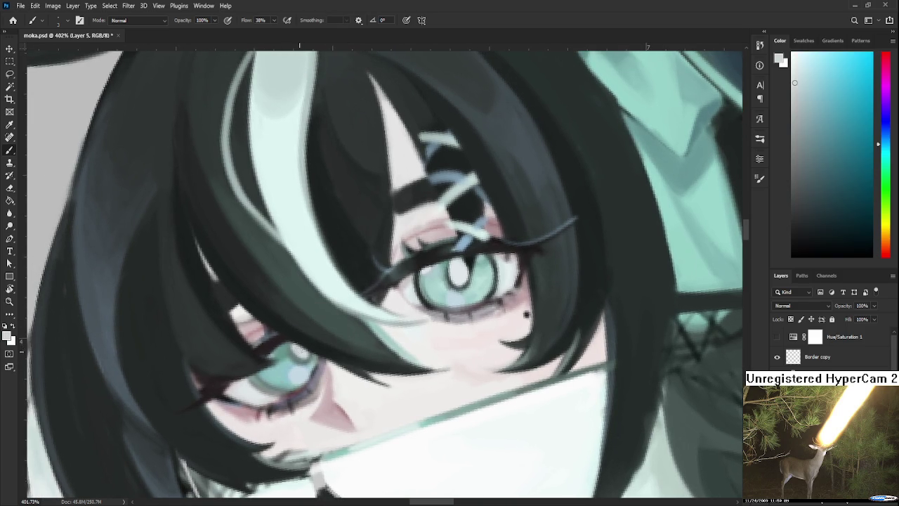
{"action": "left_click", "coordinate": [412, 263], "text": "alt"}
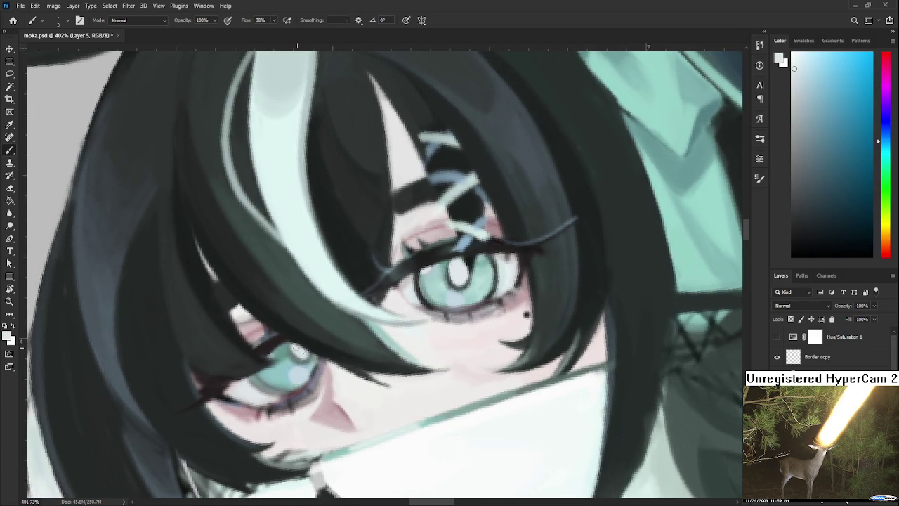
{"action": "left_click", "coordinate": [252, 384], "text": "alt"}
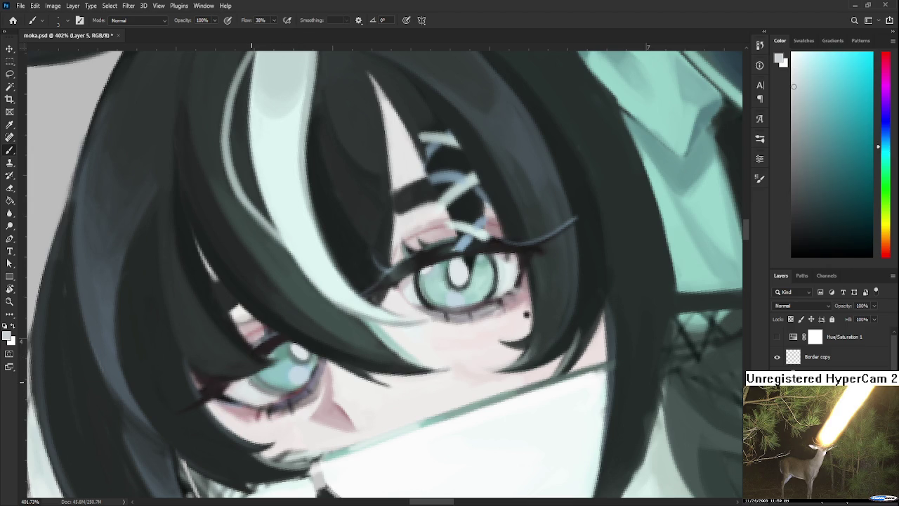
{"action": "left_click", "coordinate": [272, 342], "text": "alt"}
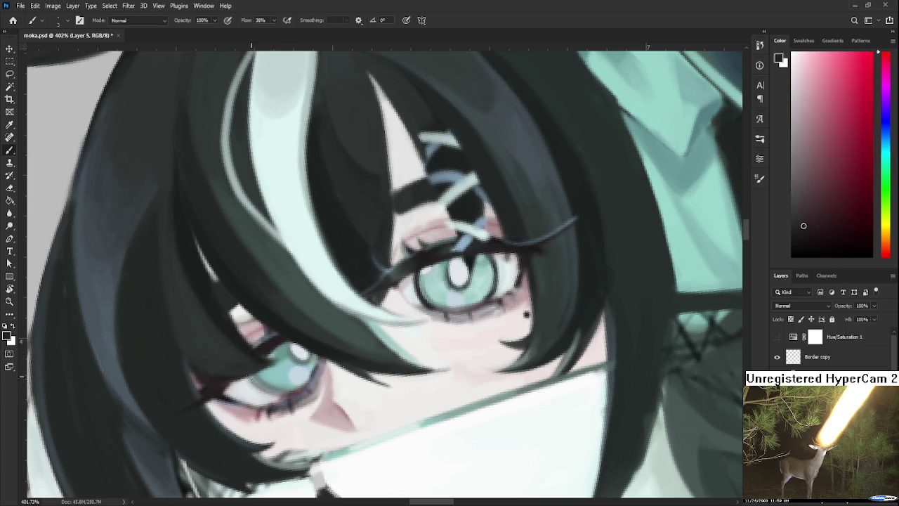
{"action": "left_click_drag", "start_coordinate": [257, 383], "coordinate": [263, 383]}
{"action": "left_click_drag", "start_coordinate": [362, 333], "coordinate": [325, 374]}
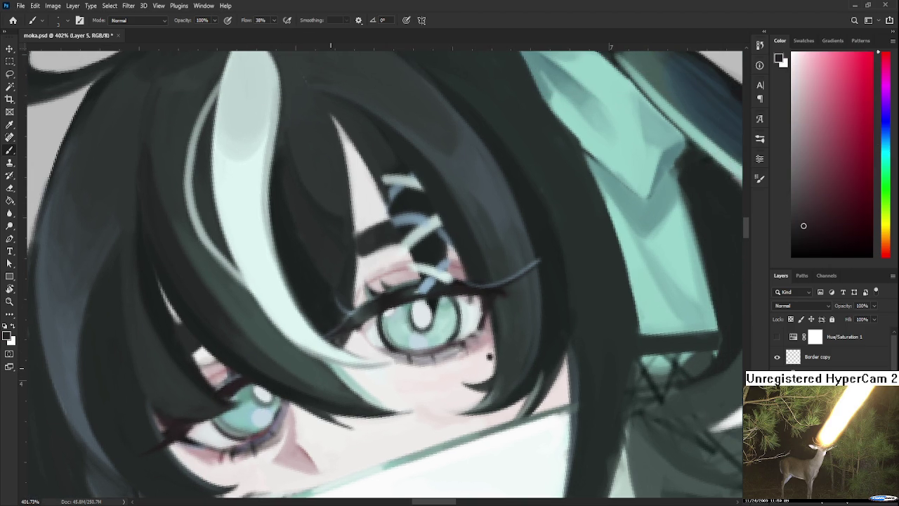
{"action": "scroll", "coordinate": [401, 325], "scroll_direction": "down", "scroll_amount": 5}
- Zoom in on the upper eye and sample a near-white pinkish tone and a dark green
{"action": "scroll", "coordinate": [407, 322], "scroll_direction": "down", "scroll_amount": 4}
{"action": "scroll", "coordinate": [422, 316], "scroll_direction": "down", "scroll_amount": 4}
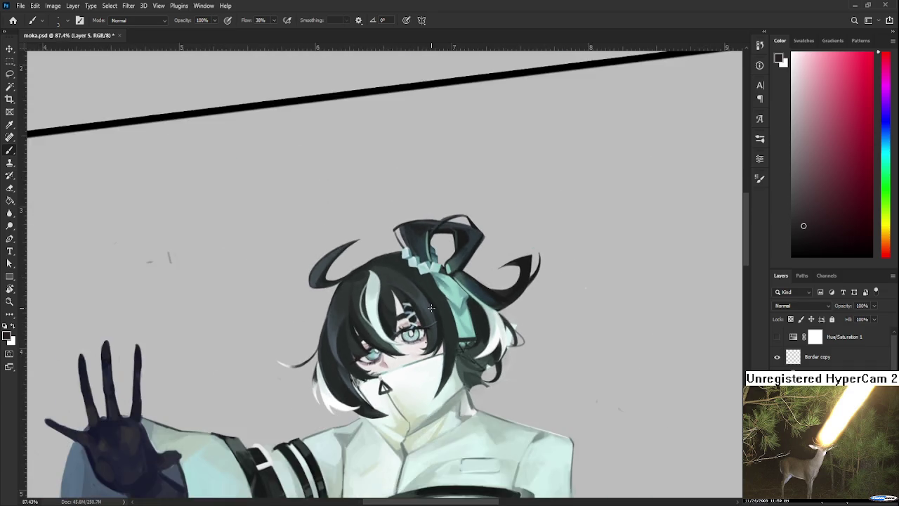
{"action": "scroll", "coordinate": [431, 311], "scroll_direction": "down", "scroll_amount": 2}
{"action": "left_click_drag", "start_coordinate": [431, 311], "coordinate": [419, 319]}
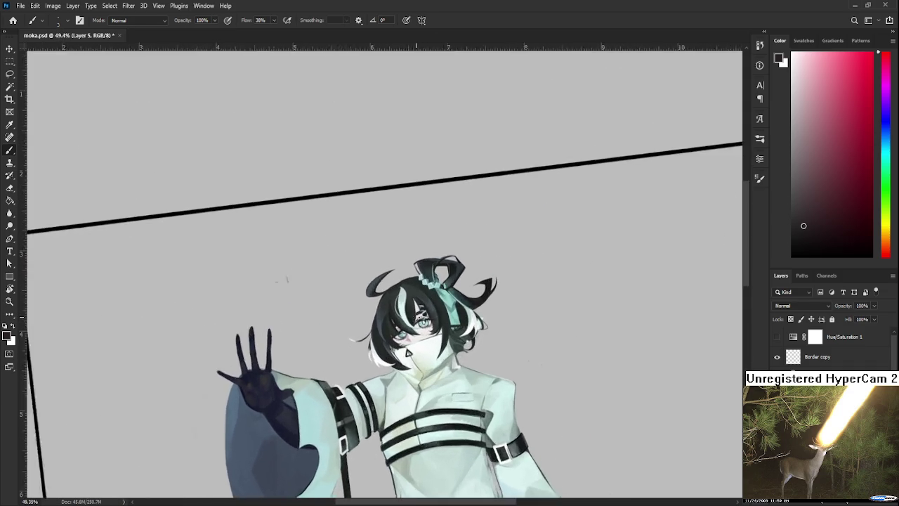
{"action": "scroll", "coordinate": [420, 319], "scroll_direction": "up", "scroll_amount": 3}
{"action": "scroll", "coordinate": [419, 319], "scroll_direction": "up", "scroll_amount": 2}
{"action": "scroll", "coordinate": [414, 313], "scroll_direction": "up", "scroll_amount": 2}
{"action": "scroll", "coordinate": [404, 300], "scroll_direction": "up", "scroll_amount": 1}
{"action": "scroll", "coordinate": [397, 293], "scroll_direction": "up", "scroll_amount": 1}
{"action": "left_click", "coordinate": [382, 307], "text": "alt"}
{"action": "left_click", "coordinate": [372, 284], "text": "alt"}
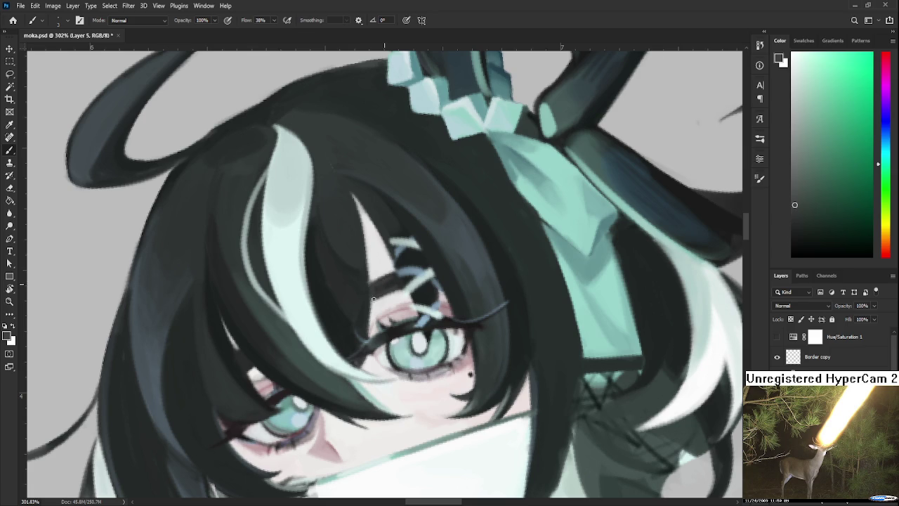
- Tilt the view around the eyes and sample light blue, pale teal and blue-grey tones
{"action": "key", "text": "r"}
{"action": "left_click_drag", "start_coordinate": [379, 299], "coordinate": [369, 349]}
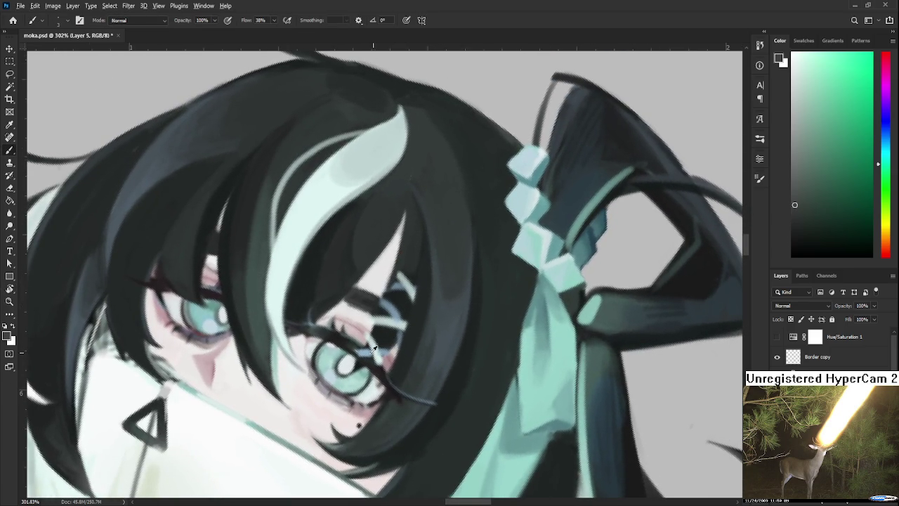
{"action": "left_click", "coordinate": [370, 350], "text": "alt"}
{"action": "left_click", "coordinate": [372, 343], "text": "alt"}
{"action": "left_click", "coordinate": [387, 309], "text": "alt"}
{"action": "left_click", "coordinate": [398, 316], "text": "alt"}
{"action": "left_click", "coordinate": [374, 350], "text": "alt"}
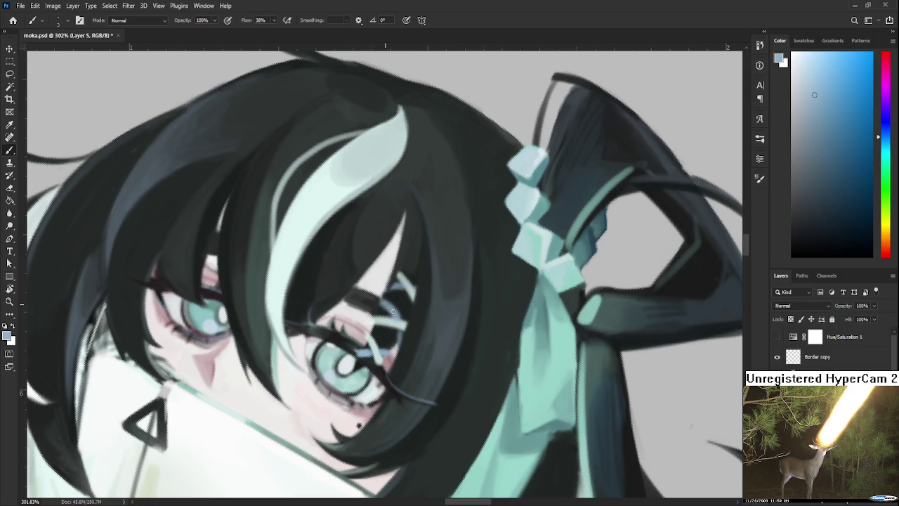
{"action": "left_click", "coordinate": [392, 310], "text": "alt"}
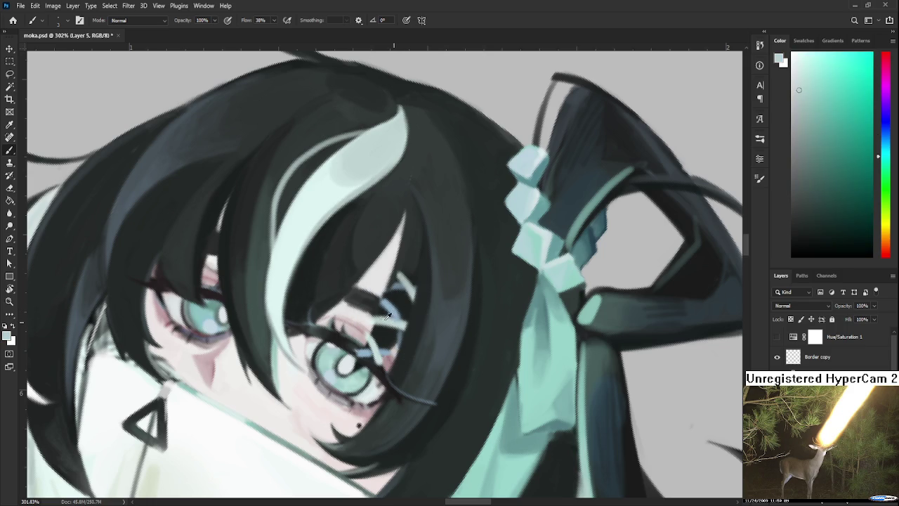
{"action": "left_click", "coordinate": [391, 302], "text": "alt"}
{"action": "left_click", "coordinate": [381, 311], "text": "alt"}
{"action": "left_click", "coordinate": [385, 308], "text": "alt"}
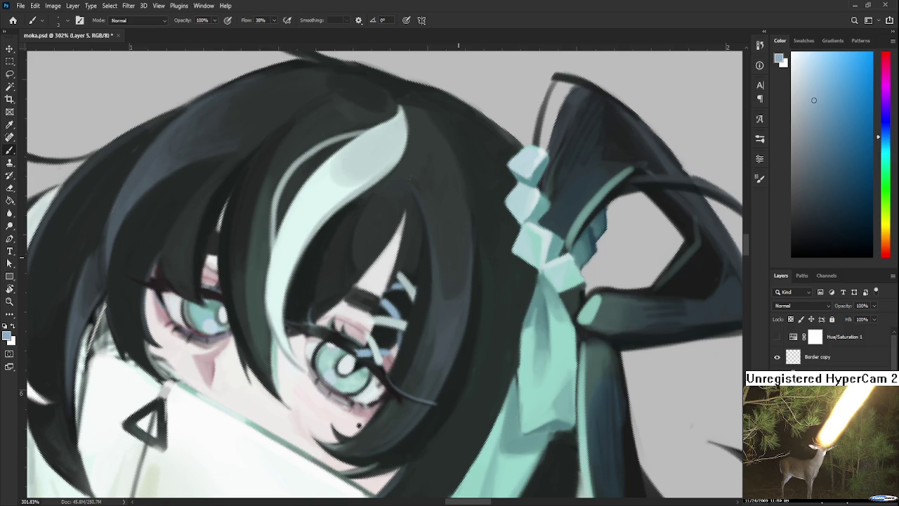
- Paint pale blue and near-white highlights on the crossed strands, then straighten the view
{"action": "left_click", "coordinate": [812, 63]}
{"action": "left_click_drag", "start_coordinate": [368, 351], "coordinate": [364, 354]}
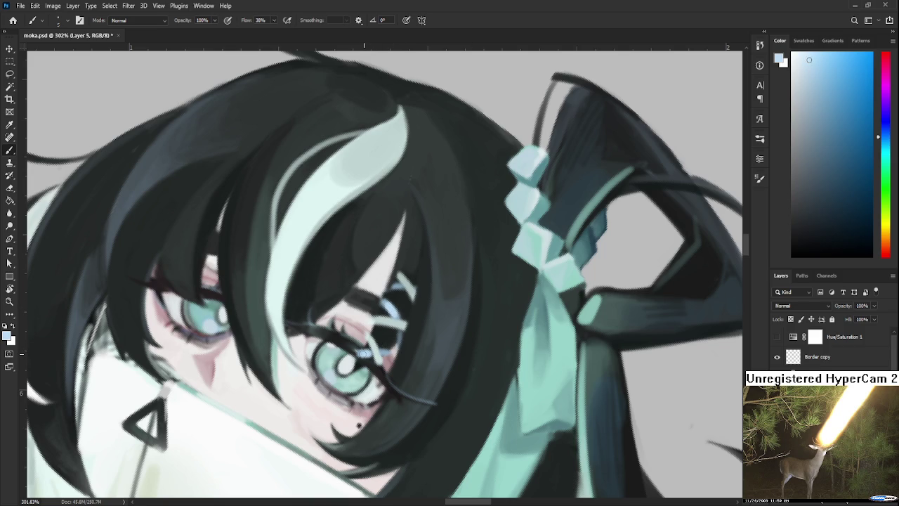
{"action": "left_click", "coordinate": [394, 319], "text": "alt"}
{"action": "left_click_drag", "start_coordinate": [807, 72], "coordinate": [797, 62]}
{"action": "left_click_drag", "start_coordinate": [383, 322], "coordinate": [398, 324]}
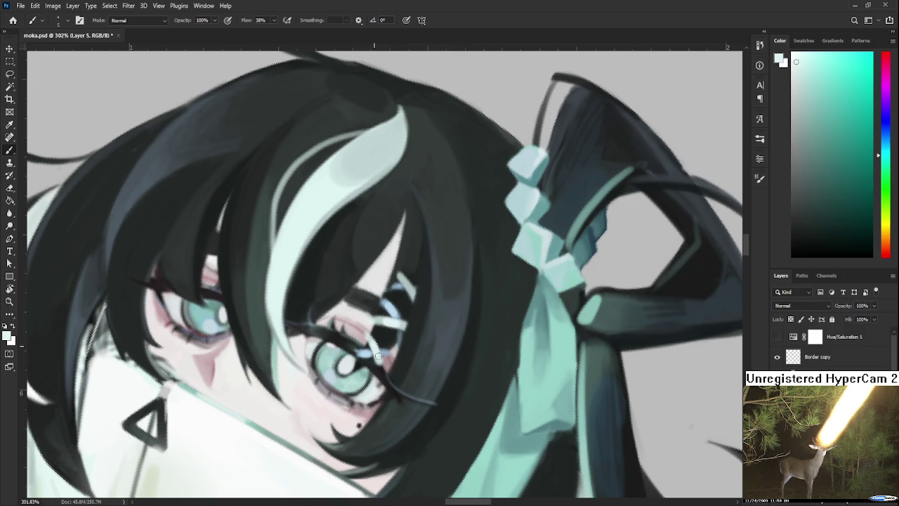
{"action": "key", "text": "r"}
{"action": "left_click_drag", "start_coordinate": [415, 309], "coordinate": [421, 309]}
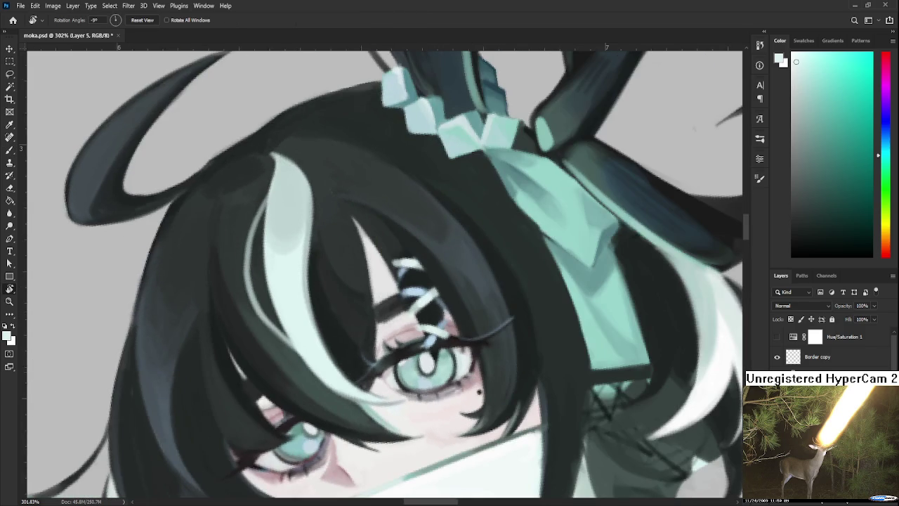
{"action": "scroll", "coordinate": [465, 330], "scroll_direction": "down", "scroll_amount": 5}
{"action": "mouse_move", "coordinate": [465, 331]}
{"action": "left_mouse_down"}
{"action": "mouse_move", "coordinate": [358, 243]}
{"action": "mouse_move", "coordinate": [343, 344]}
{"action": "left_mouse_up"}
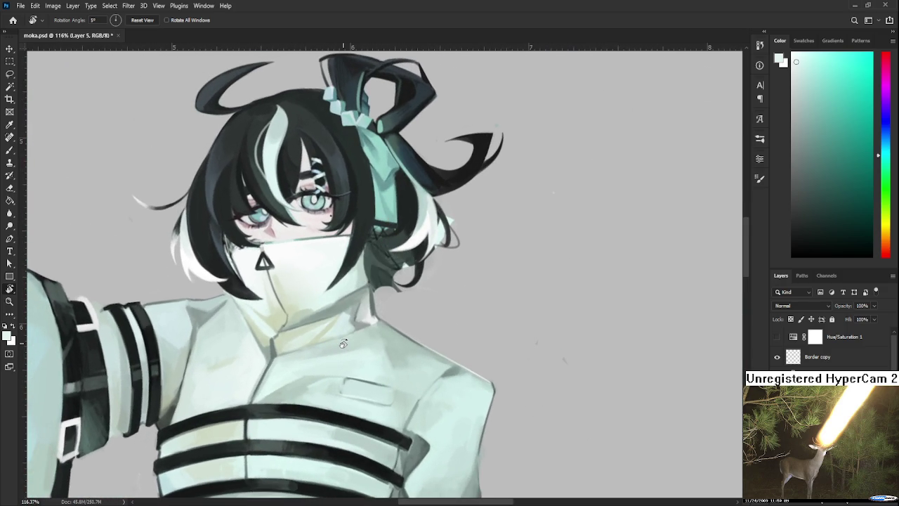
{"action": "scroll", "coordinate": [342, 338], "scroll_direction": "down", "scroll_amount": 2}
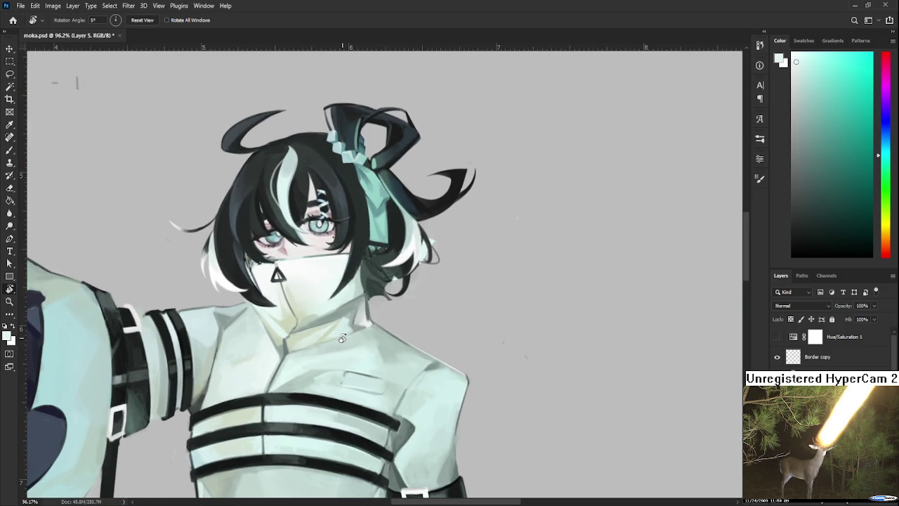
{"action": "scroll", "coordinate": [342, 338], "scroll_direction": "down", "scroll_amount": 4}
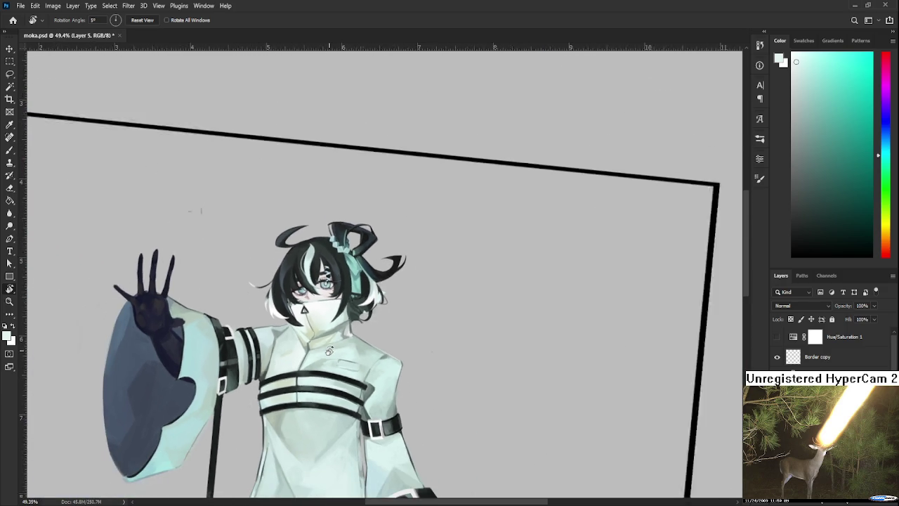
{"action": "scroll", "coordinate": [354, 329], "scroll_direction": "up", "scroll_amount": 2}
{"action": "scroll", "coordinate": [349, 326], "scroll_direction": "up", "scroll_amount": 2}
{"action": "scroll", "coordinate": [345, 323], "scroll_direction": "up", "scroll_amount": 1}
{"action": "scroll", "coordinate": [344, 323], "scroll_direction": "down", "scroll_amount": 1}
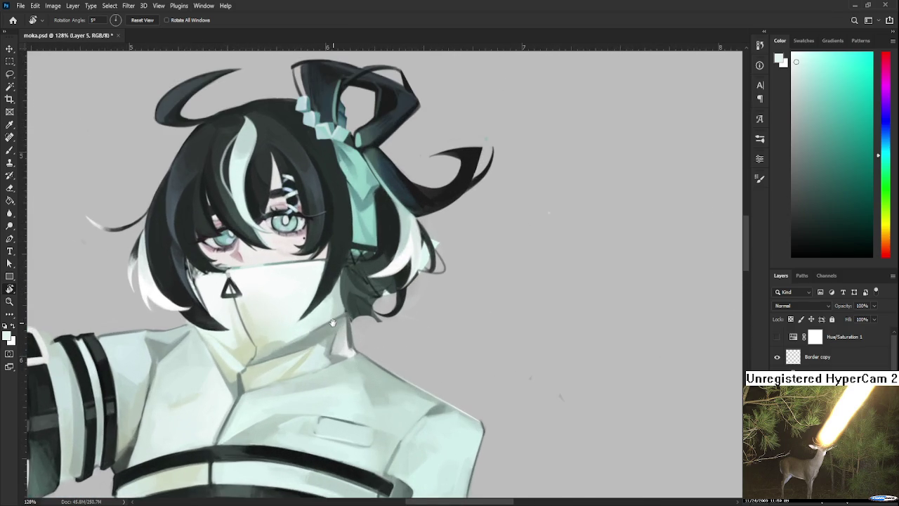
{"action": "scroll", "coordinate": [334, 347], "scroll_direction": "down", "scroll_amount": 1}
{"action": "scroll", "coordinate": [333, 347], "scroll_direction": "down", "scroll_amount": 1}
{"action": "scroll", "coordinate": [330, 352], "scroll_direction": "down", "scroll_amount": 1}
{"action": "scroll", "coordinate": [323, 359], "scroll_direction": "down", "scroll_amount": 1}
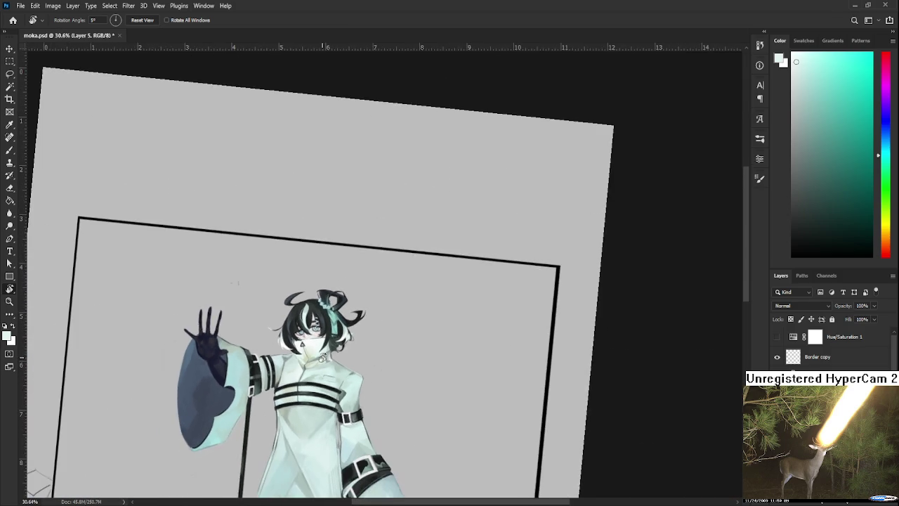
{"action": "scroll", "coordinate": [321, 372], "scroll_direction": "down", "scroll_amount": 1}
{"action": "key", "text": "Escape"}
{"action": "scroll", "coordinate": [321, 379], "scroll_direction": "up", "scroll_amount": 1}
{"action": "scroll", "coordinate": [318, 324], "scroll_direction": "up", "scroll_amount": 3}
{"action": "scroll", "coordinate": [316, 274], "scroll_direction": "up", "scroll_amount": 2}
{"action": "scroll", "coordinate": [316, 234], "scroll_direction": "up", "scroll_amount": 3}
{"action": "scroll", "coordinate": [315, 234], "scroll_direction": "up", "scroll_amount": 2}
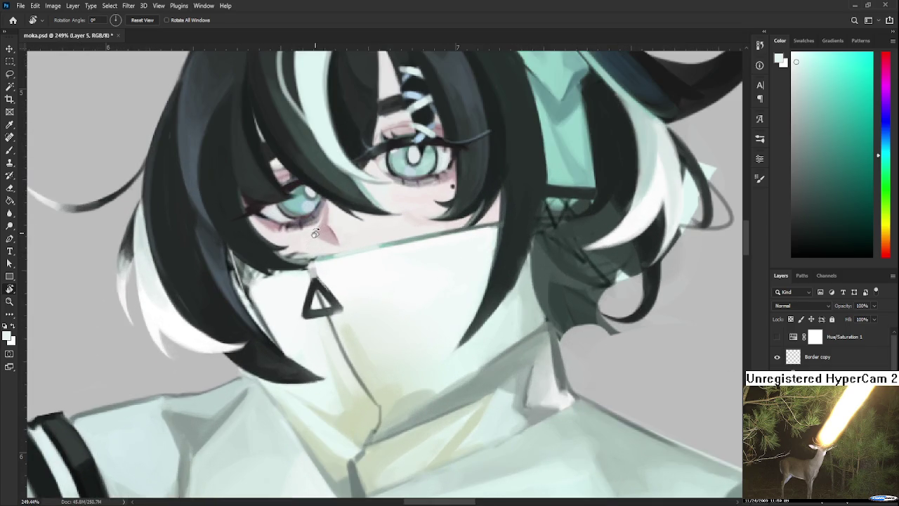
{"action": "scroll", "coordinate": [313, 253], "scroll_direction": "up", "scroll_amount": 1}
{"action": "scroll", "coordinate": [312, 276], "scroll_direction": "up", "scroll_amount": 2}
{"action": "left_click_drag", "start_coordinate": [311, 276], "coordinate": [343, 325]}
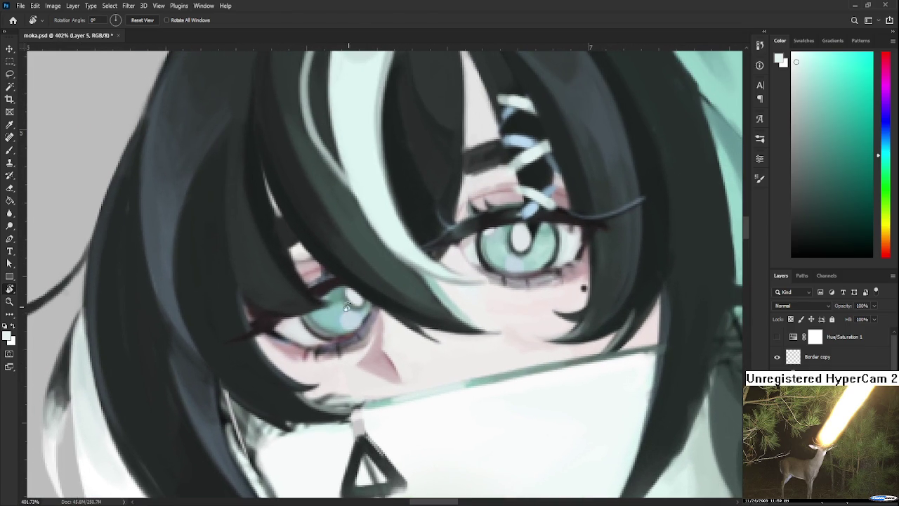
{"action": "key", "text": "b"}
{"action": "left_click", "coordinate": [274, 320], "text": "alt"}
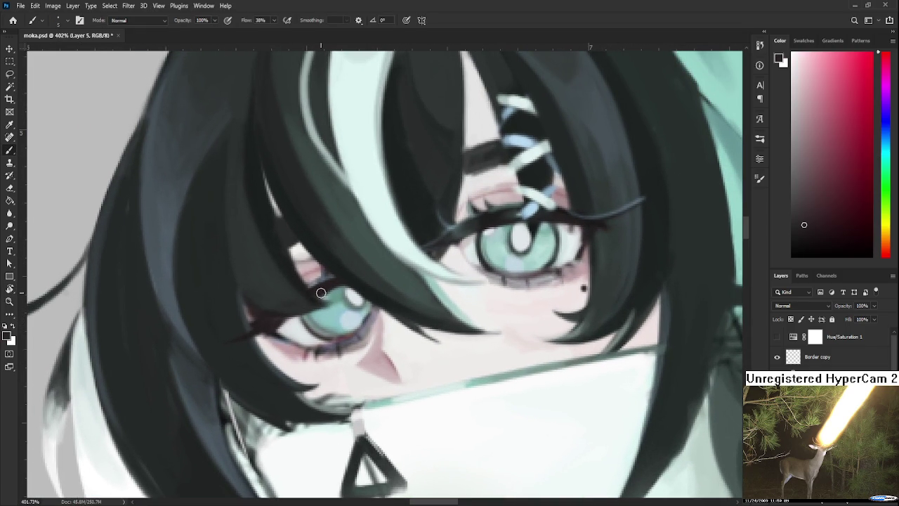
{"action": "left_click", "coordinate": [321, 292], "text": "alt"}
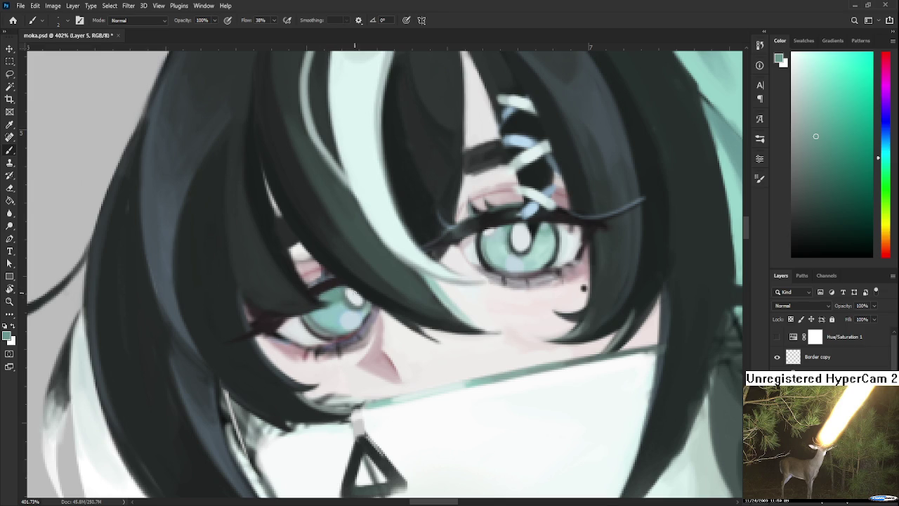
{"action": "scroll", "coordinate": [352, 294], "scroll_direction": "down", "scroll_amount": 2}
{"action": "scroll", "coordinate": [348, 309], "scroll_direction": "down", "scroll_amount": 2}
{"action": "scroll", "coordinate": [343, 330], "scroll_direction": "down", "scroll_amount": 2}
{"action": "scroll", "coordinate": [337, 362], "scroll_direction": "down", "scroll_amount": 1}
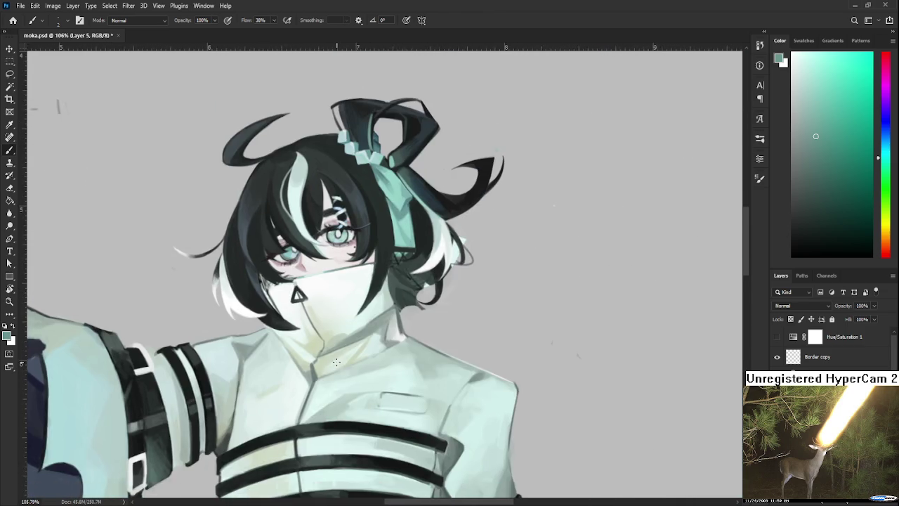
{"action": "scroll", "coordinate": [336, 362], "scroll_direction": "down", "scroll_amount": 2}
{"action": "key", "text": "ctrl+comma"}
{"action": "key", "text": "ctrl+comma"}
{"action": "key", "text": "ctrl+comma"}
{"action": "key", "text": "ctrl+comma"}
{"action": "key", "text": "ctrl+comma"}
{"action": "key", "text": "ctrl+comma"}
{"action": "scroll", "coordinate": [441, 345], "scroll_direction": "down", "scroll_amount": 1}
{"action": "scroll", "coordinate": [422, 337], "scroll_direction": "down", "scroll_amount": 1}
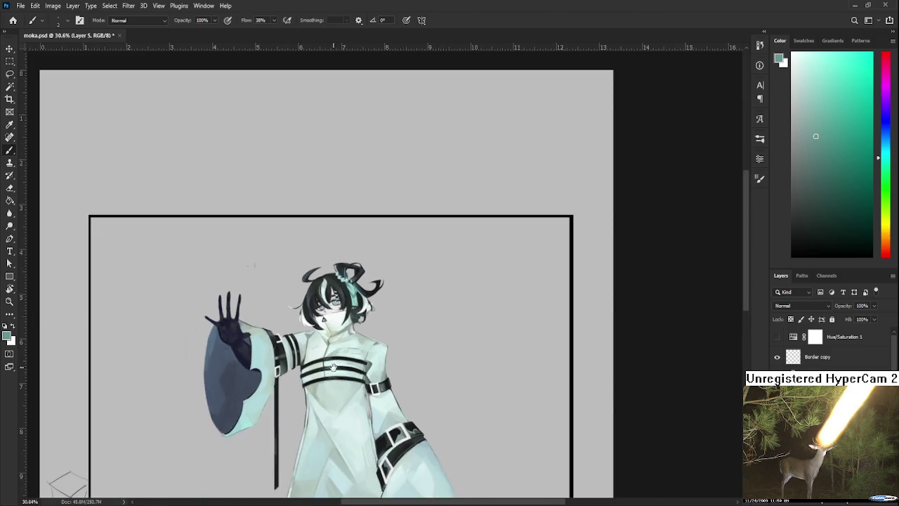
{"action": "scroll", "coordinate": [387, 323], "scroll_direction": "down", "scroll_amount": 1}
{"action": "left_click_drag", "start_coordinate": [355, 307], "coordinate": [340, 361]}
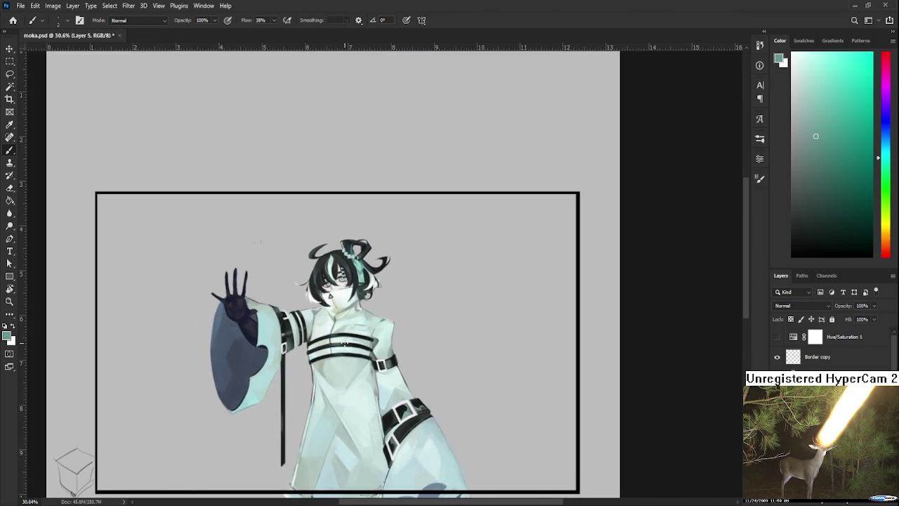
{"action": "scroll", "coordinate": [343, 338], "scroll_direction": "up", "scroll_amount": 2}
{"action": "scroll", "coordinate": [364, 286], "scroll_direction": "up", "scroll_amount": 1}
{"action": "scroll", "coordinate": [363, 286], "scroll_direction": "up", "scroll_amount": 1}
{"action": "scroll", "coordinate": [363, 286], "scroll_direction": "up", "scroll_amount": 1}
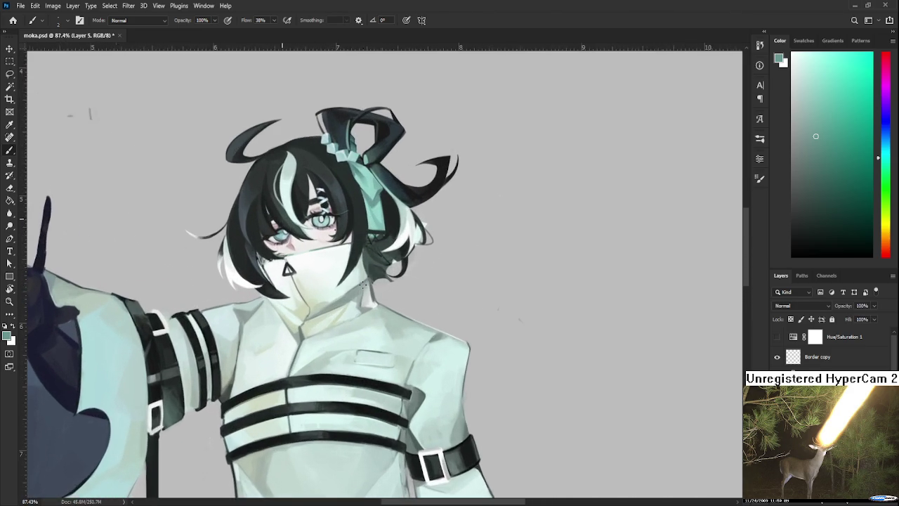
{"action": "scroll", "coordinate": [363, 286], "scroll_direction": "up", "scroll_amount": 1}
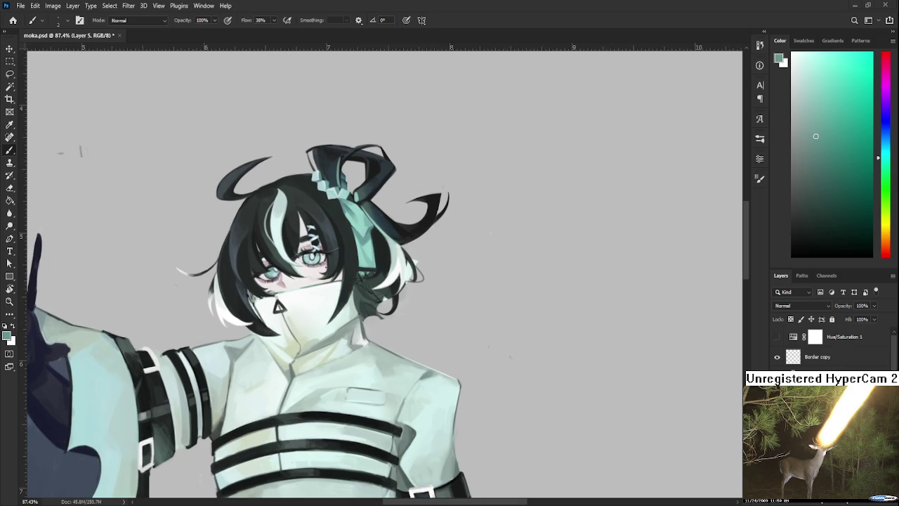
{"action": "scroll", "coordinate": [384, 306], "scroll_direction": "up", "scroll_amount": 1}
{"action": "scroll", "coordinate": [384, 306], "scroll_direction": "up", "scroll_amount": 2}
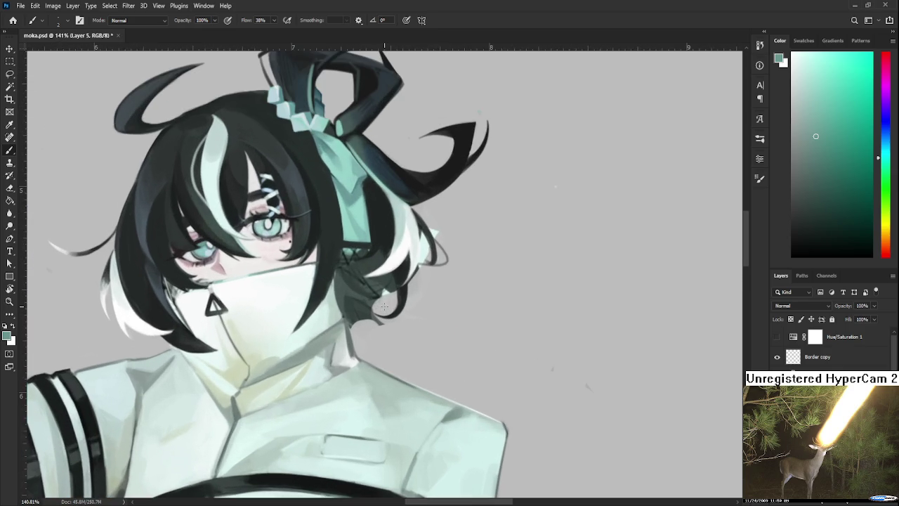
- Paint light mint strokes along the hair edge and erase the stray ones by the curl
{"action": "mouse_move", "coordinate": [384, 307]}
{"action": "left_mouse_down"}
{"action": "mouse_move", "coordinate": [405, 303]}
{"action": "mouse_move", "coordinate": [353, 301]}
{"action": "left_mouse_up"}
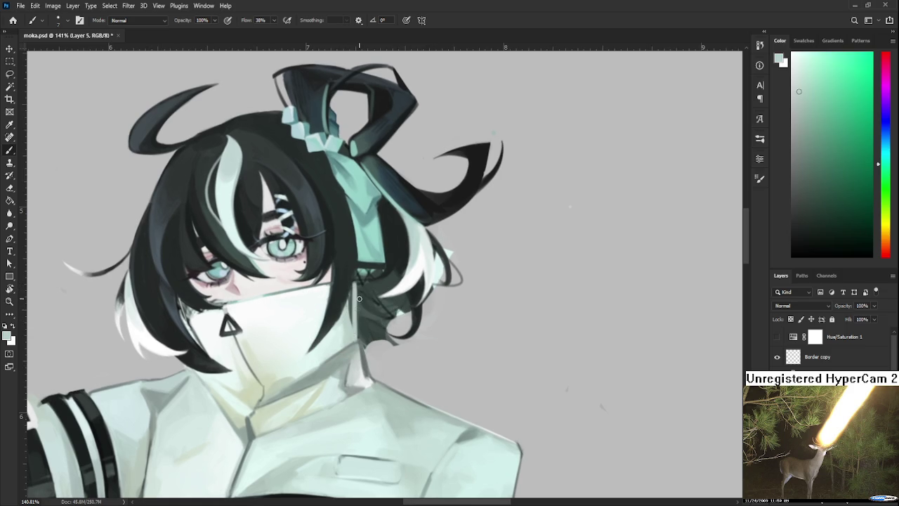
{"action": "left_click_drag", "start_coordinate": [354, 283], "coordinate": [354, 340]}
{"action": "left_click_drag", "start_coordinate": [354, 299], "coordinate": [353, 296]}
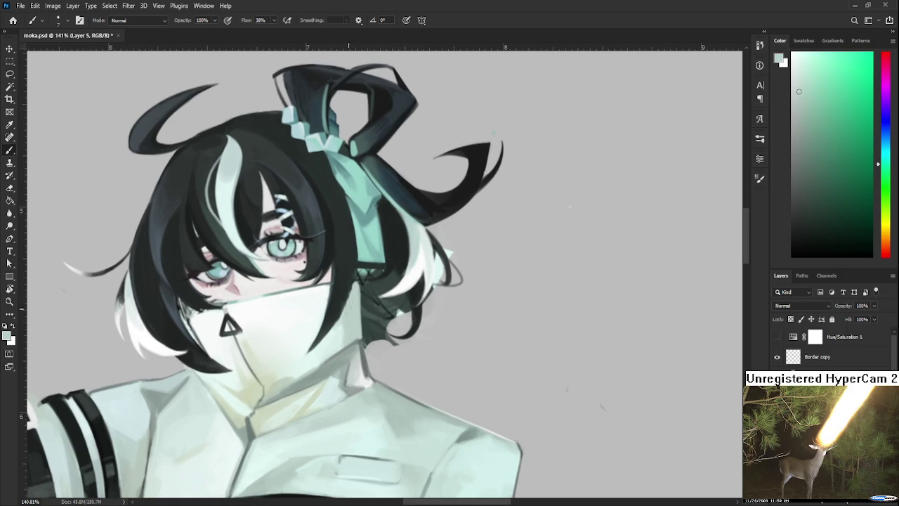
{"action": "key", "text": "e"}
{"action": "mouse_move", "coordinate": [376, 320]}
{"action": "left_mouse_down"}
{"action": "mouse_move", "coordinate": [371, 338]}
{"action": "mouse_move", "coordinate": [389, 346]}
{"action": "mouse_move", "coordinate": [385, 318]}
{"action": "mouse_move", "coordinate": [397, 309]}
{"action": "left_mouse_up"}
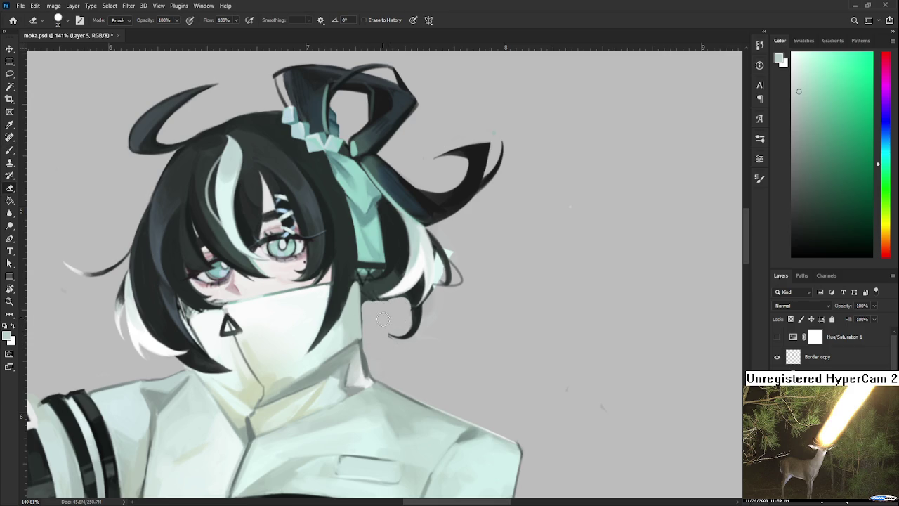
- Paint a near-black line where the hair meets the mask, then sample pinkish and teal-black tones
{"action": "left_click_drag", "start_coordinate": [402, 349], "coordinate": [504, 328]}
{"action": "left_click_drag", "start_coordinate": [381, 353], "coordinate": [396, 414]}
{"action": "scroll", "coordinate": [338, 335], "scroll_direction": "up", "scroll_amount": 2}
{"action": "key", "text": "b"}
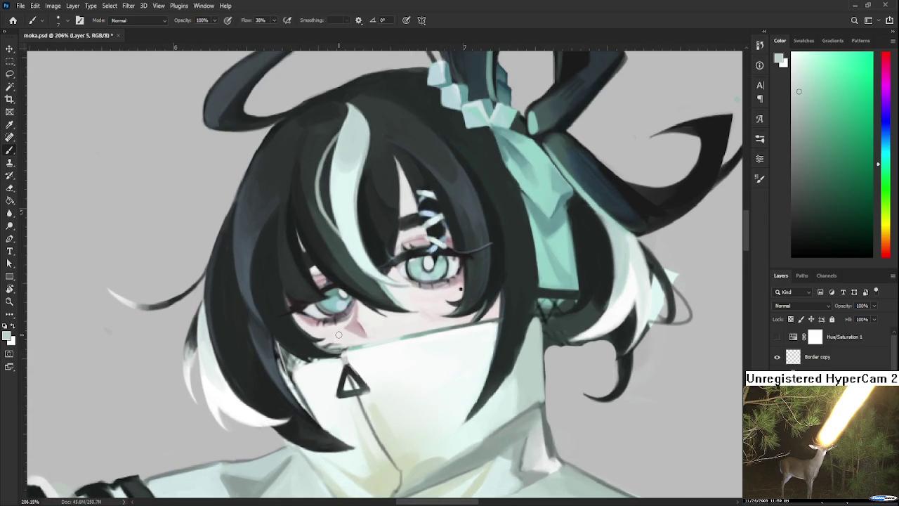
{"action": "left_click", "coordinate": [476, 321], "text": "alt"}
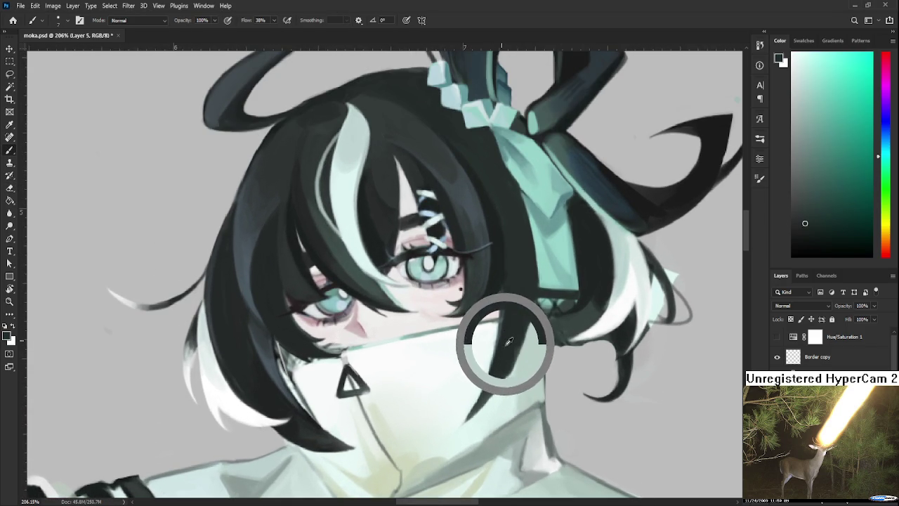
{"action": "left_click_drag", "start_coordinate": [290, 362], "coordinate": [298, 375]}
{"action": "left_click", "coordinate": [324, 330], "text": "alt"}
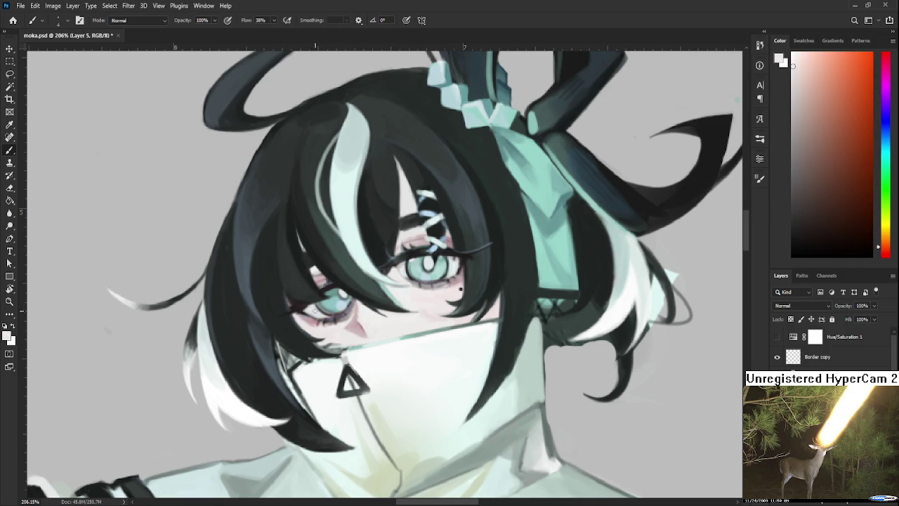
{"action": "left_click", "coordinate": [308, 319], "text": "alt"}
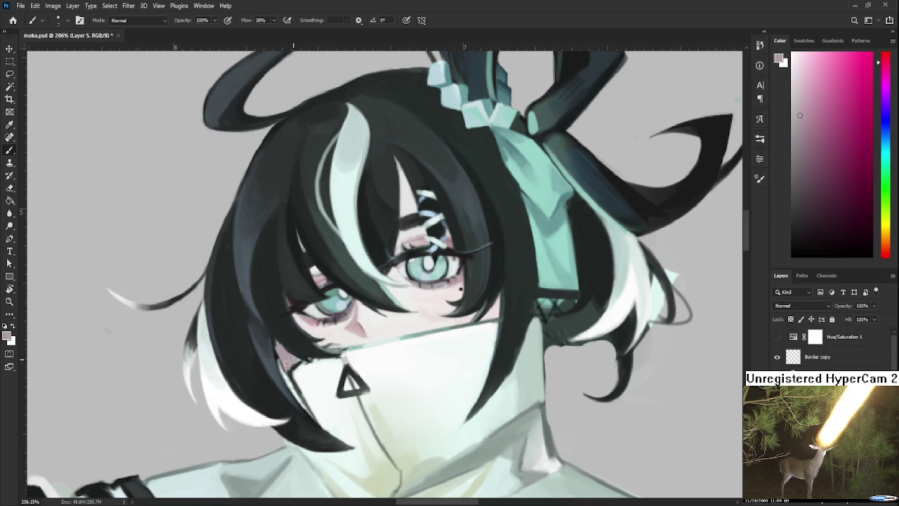
{"action": "left_click", "coordinate": [275, 333], "text": "alt"}
{"action": "scroll", "coordinate": [428, 357], "scroll_direction": "up", "scroll_amount": 3}
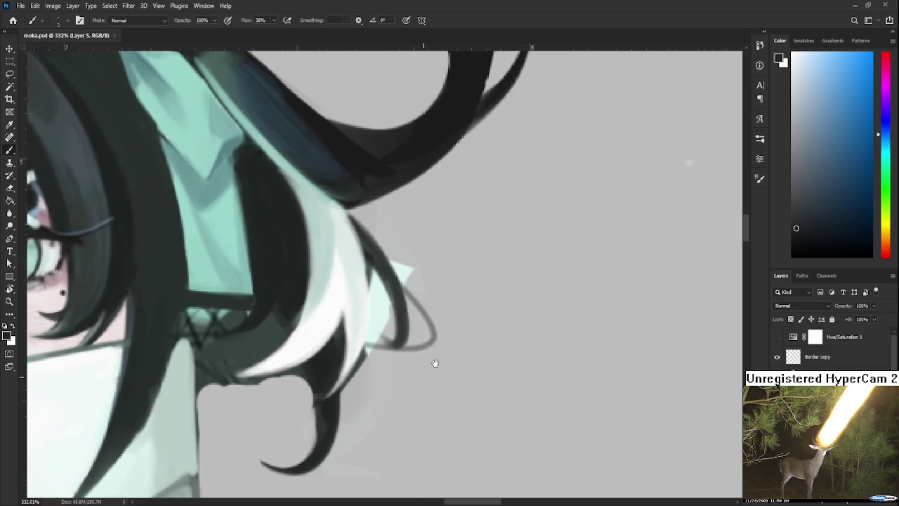
- Erase the teal fringe beside the thin dark strands with a much smaller eraser
{"action": "key", "text": "e"}
{"action": "key", "text": "bracketleft"}
{"action": "key", "text": "bracketleft"}
{"action": "key", "text": "bracketleft"}
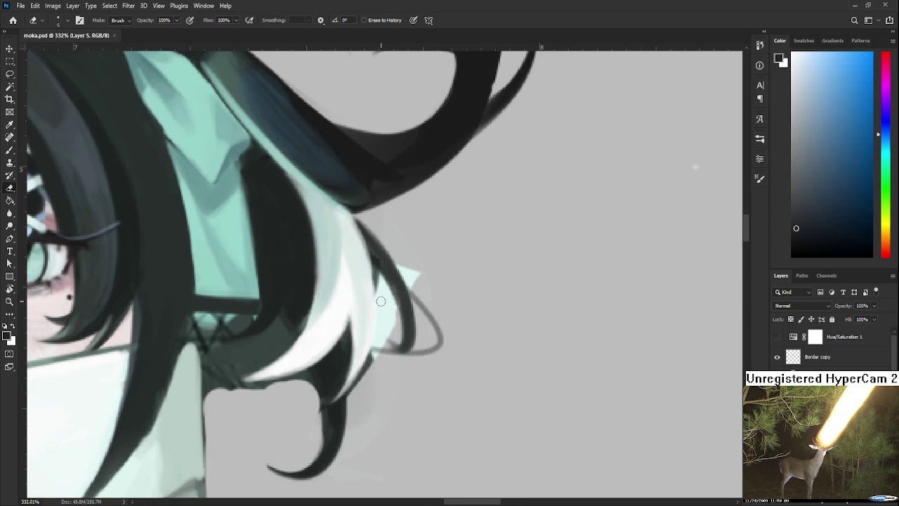
{"action": "left_click_drag", "start_coordinate": [383, 293], "coordinate": [371, 359]}
{"action": "left_click_drag", "start_coordinate": [379, 294], "coordinate": [359, 388]}
{"action": "left_click_drag", "start_coordinate": [382, 298], "coordinate": [355, 389]}
{"action": "left_click_drag", "start_coordinate": [383, 324], "coordinate": [379, 363]}
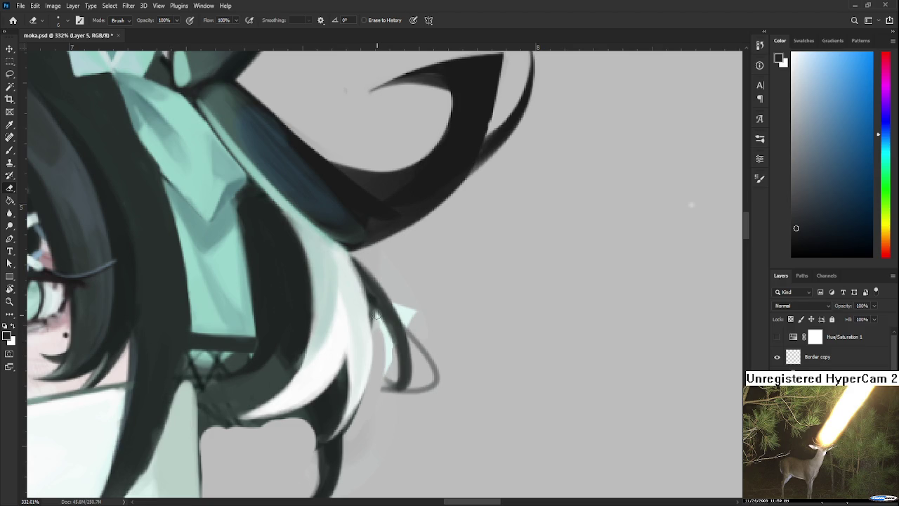
{"action": "left_click_drag", "start_coordinate": [383, 329], "coordinate": [388, 399]}
{"action": "left_click_drag", "start_coordinate": [380, 316], "coordinate": [389, 369]}
{"action": "mouse_move", "coordinate": [379, 320]}
{"action": "left_mouse_down"}
{"action": "mouse_move", "coordinate": [377, 351]}
{"action": "mouse_move", "coordinate": [412, 350]}
{"action": "left_mouse_up"}
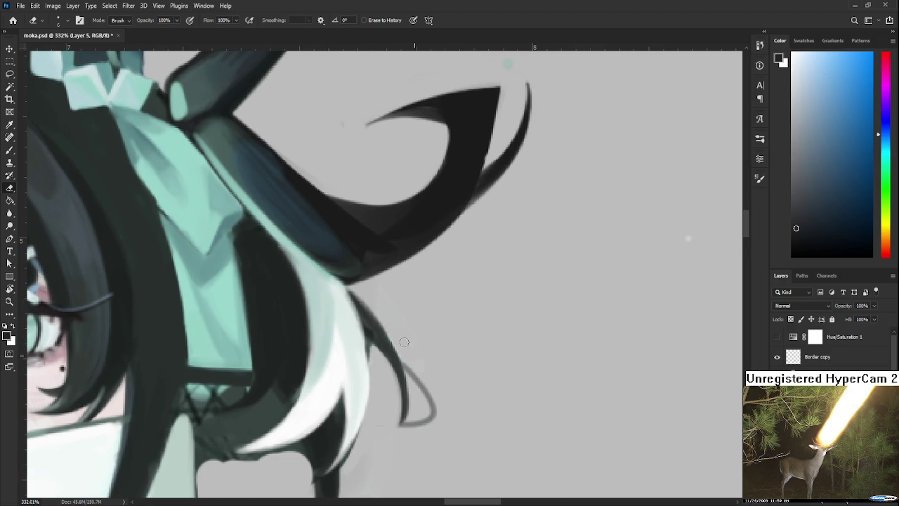
- Paint a new dark teal strand curving into a hook, redrawing it once
{"action": "key", "text": "b"}
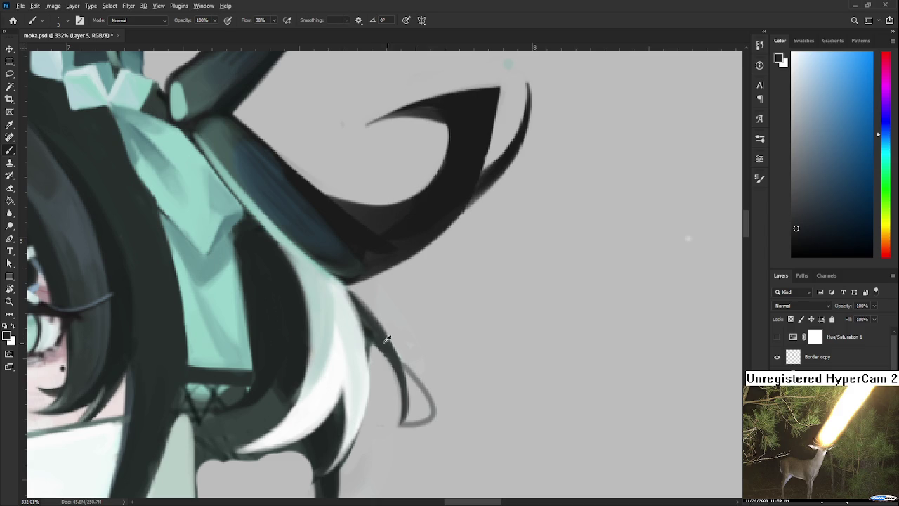
{"action": "left_click", "coordinate": [369, 335], "text": "alt"}
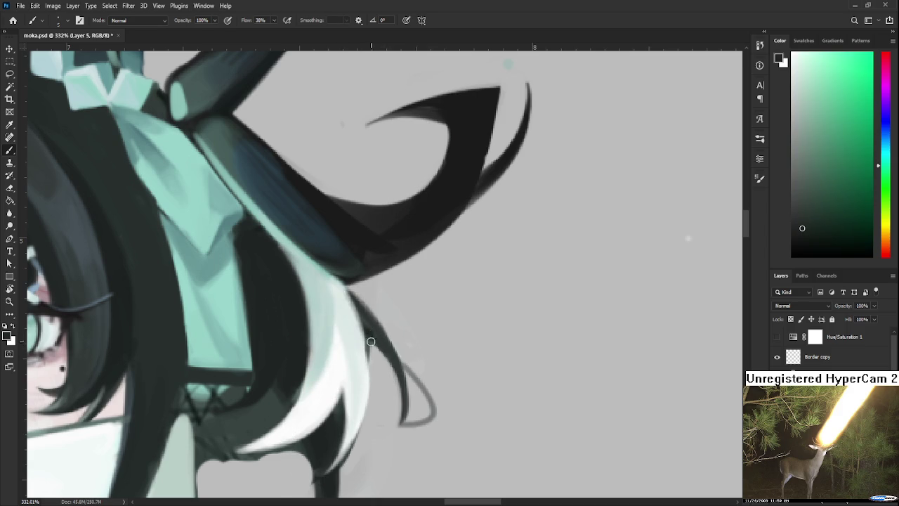
{"action": "left_click_drag", "start_coordinate": [370, 344], "coordinate": [380, 429]}
{"action": "key", "text": "ctrl+z"}
{"action": "mouse_move", "coordinate": [373, 338]}
{"action": "left_mouse_down"}
{"action": "mouse_move", "coordinate": [373, 423]}
{"action": "mouse_move", "coordinate": [395, 416]}
{"action": "left_mouse_up"}
{"action": "key", "text": "e"}
{"action": "key", "text": "b"}
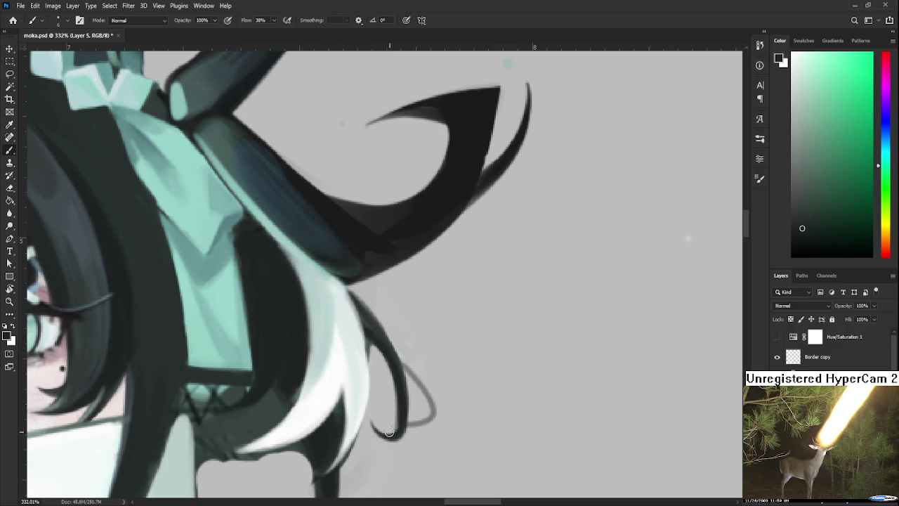
{"action": "key", "text": "e"}
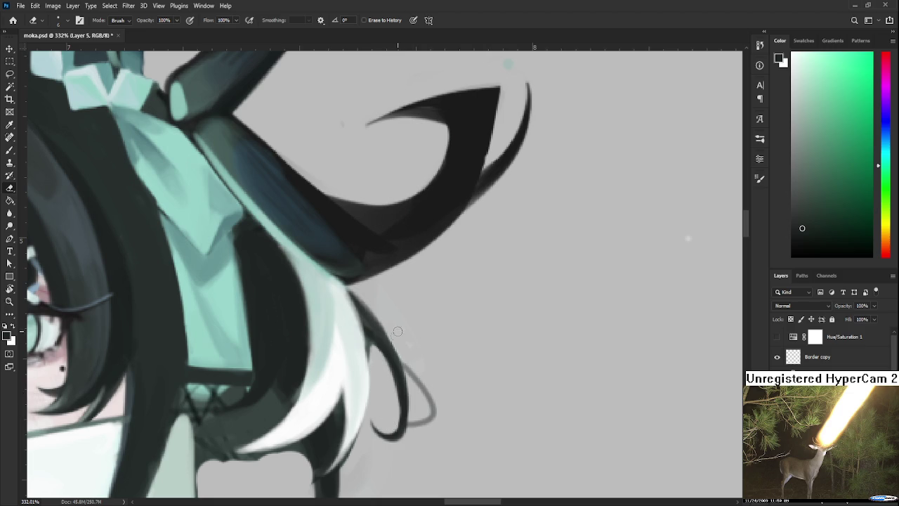
- Tilt the canvas clockwise, darken the thin hair strand, and turn the view back
{"action": "key", "text": "r"}
{"action": "left_click_drag", "start_coordinate": [403, 337], "coordinate": [365, 336]}
{"action": "key", "text": "b"}
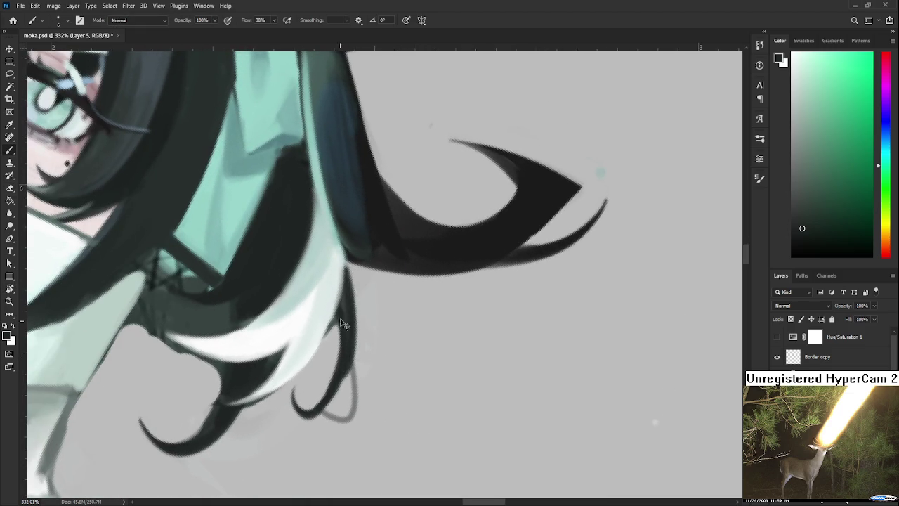
{"action": "mouse_move", "coordinate": [346, 264]}
{"action": "left_mouse_down"}
{"action": "mouse_move", "coordinate": [351, 364]}
{"action": "mouse_move", "coordinate": [407, 330]}
{"action": "left_mouse_up"}
{"action": "key", "text": "r"}
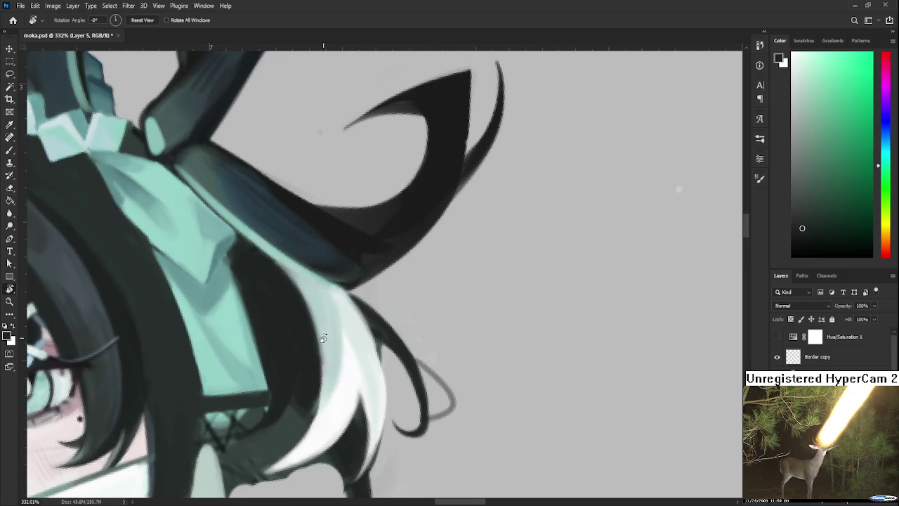
{"action": "scroll", "coordinate": [323, 337], "scroll_direction": "down", "scroll_amount": 3}
{"action": "scroll", "coordinate": [325, 332], "scroll_direction": "down", "scroll_amount": 2}
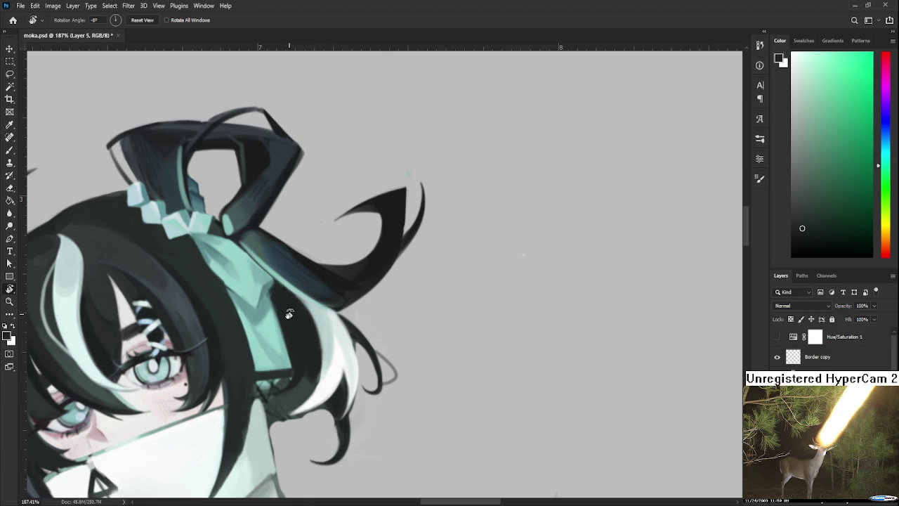
{"action": "scroll", "coordinate": [289, 314], "scroll_direction": "down", "scroll_amount": 1}
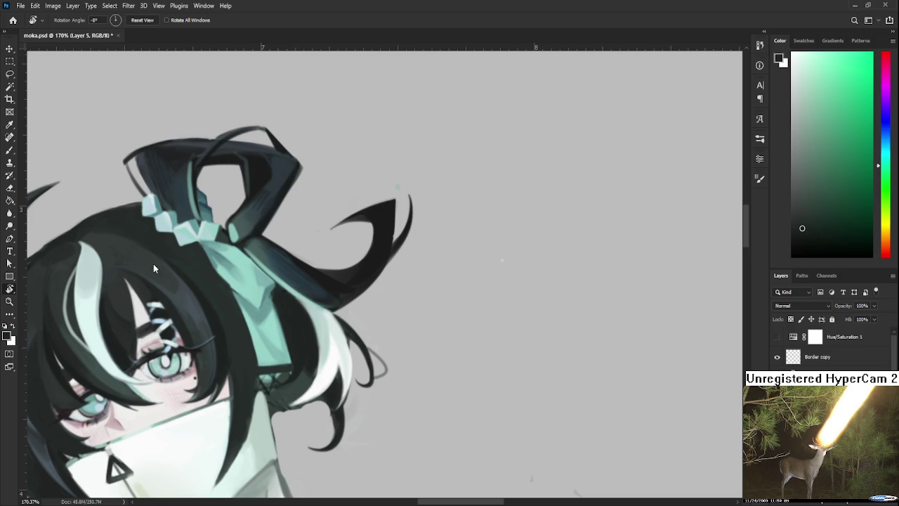
{"action": "scroll", "coordinate": [362, 299], "scroll_direction": "down", "scroll_amount": 1}
{"action": "scroll", "coordinate": [361, 300], "scroll_direction": "down", "scroll_amount": 1}
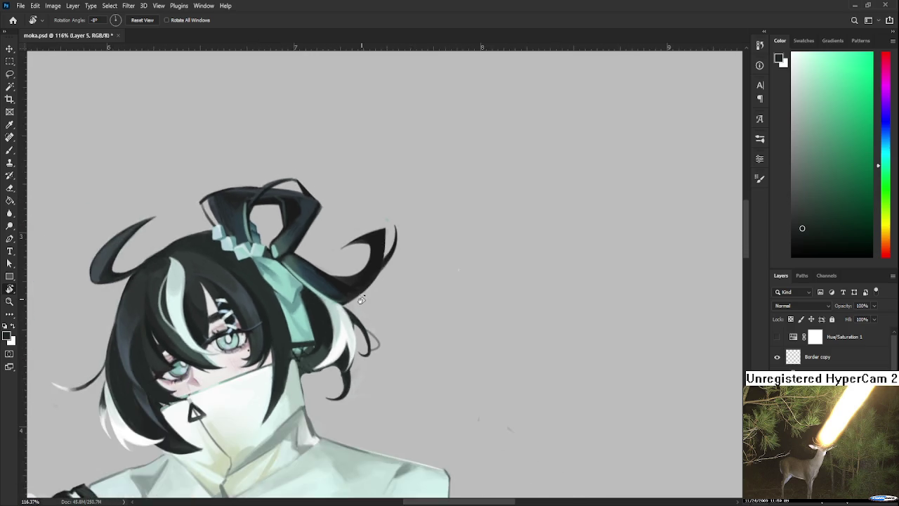
{"action": "scroll", "coordinate": [358, 299], "scroll_direction": "down", "scroll_amount": 1}
{"action": "scroll", "coordinate": [320, 355], "scroll_direction": "down", "scroll_amount": 1}
{"action": "scroll", "coordinate": [320, 352], "scroll_direction": "down", "scroll_amount": 1}
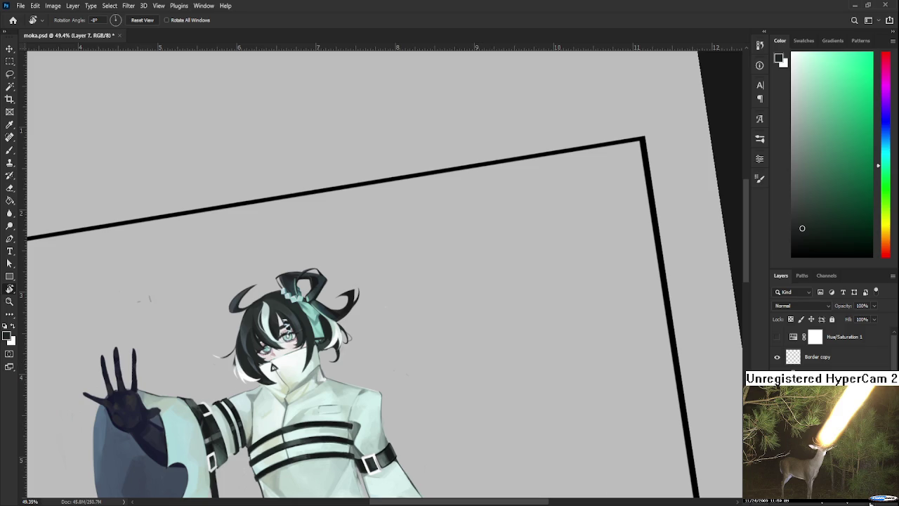
{"action": "scroll", "coordinate": [492, 357], "scroll_direction": "up", "scroll_amount": 2}
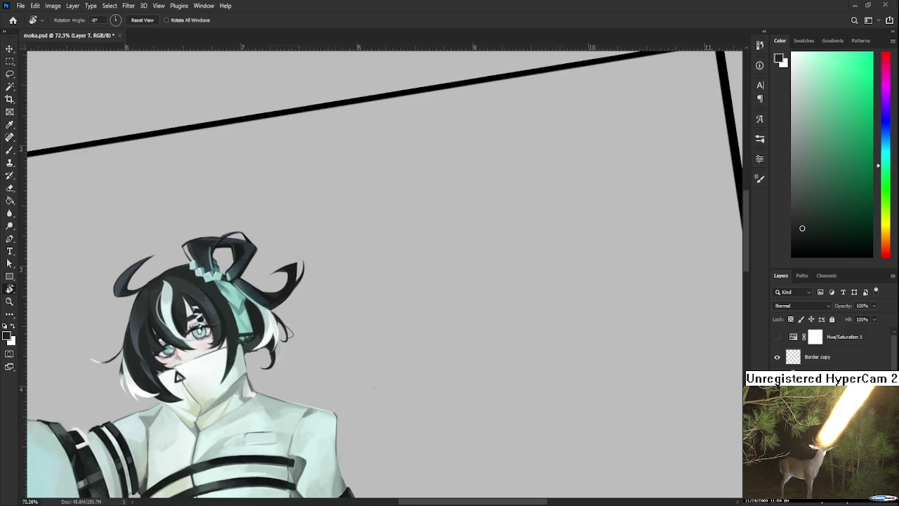
{"action": "mouse_move", "coordinate": [409, 353]}
{"action": "left_mouse_down"}
{"action": "mouse_move", "coordinate": [577, 326]}
{"action": "mouse_move", "coordinate": [561, 367]}
{"action": "left_mouse_up"}
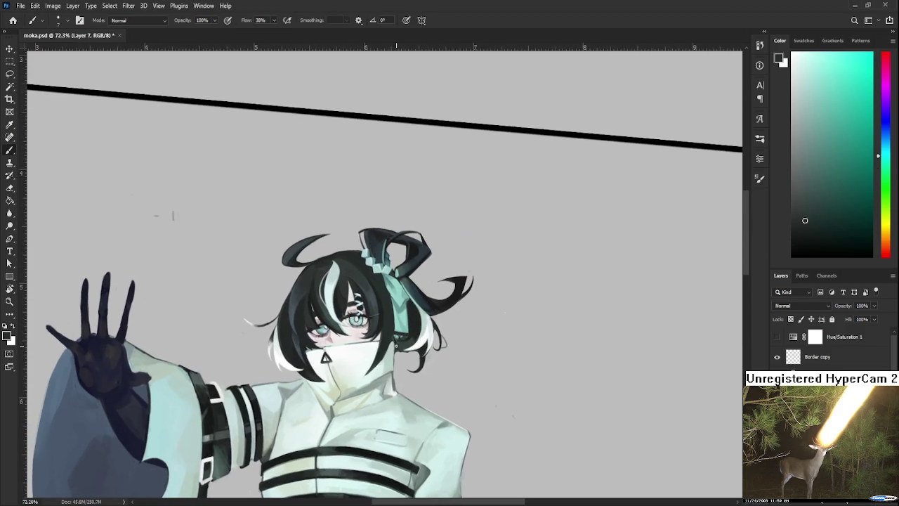
- Paint a long dark hair strand from below the ear down to the chest belt
{"action": "mouse_move", "coordinate": [398, 346]}
{"action": "left_mouse_down"}
{"action": "mouse_move", "coordinate": [396, 301]}
{"action": "mouse_move", "coordinate": [407, 344]}
{"action": "left_mouse_up"}
{"action": "key", "text": "ctrl+z"}
{"action": "left_click_drag", "start_coordinate": [395, 284], "coordinate": [409, 347]}
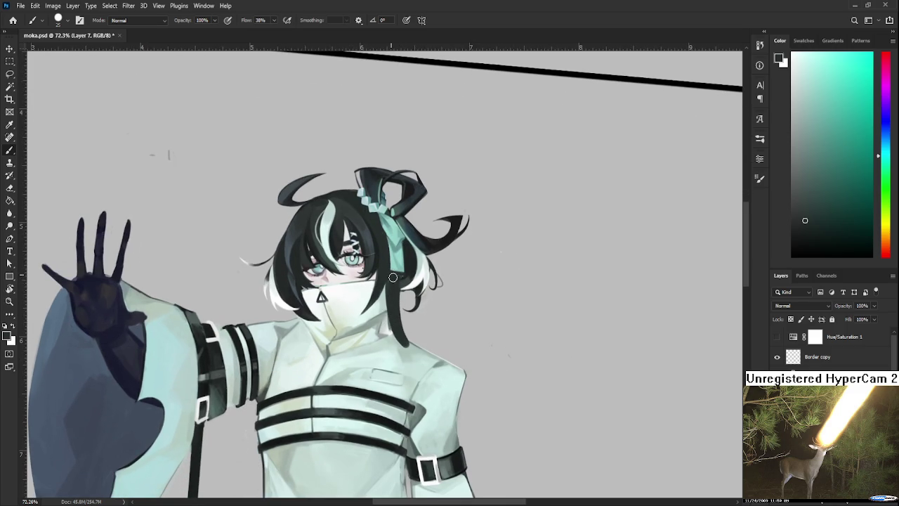
{"action": "mouse_move", "coordinate": [392, 281]}
{"action": "left_mouse_down"}
{"action": "mouse_move", "coordinate": [421, 365]}
{"action": "mouse_move", "coordinate": [418, 316]}
{"action": "left_mouse_up"}
{"action": "left_click_drag", "start_coordinate": [383, 246], "coordinate": [413, 395]}
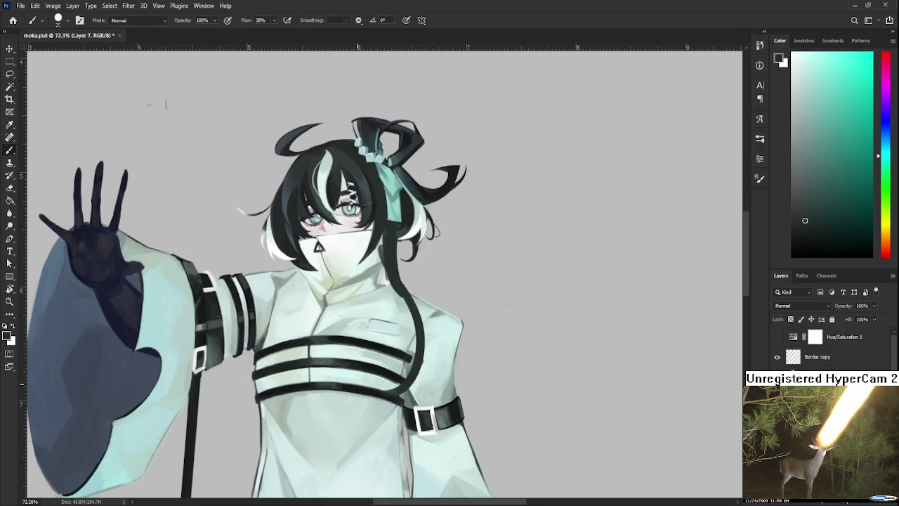
{"action": "scroll", "coordinate": [372, 366], "scroll_direction": "down", "scroll_amount": 2}
{"action": "scroll", "coordinate": [369, 361], "scroll_direction": "down", "scroll_amount": 2}
{"action": "scroll", "coordinate": [362, 359], "scroll_direction": "down", "scroll_amount": 2}
{"action": "scroll", "coordinate": [394, 334], "scroll_direction": "down", "scroll_amount": 2}
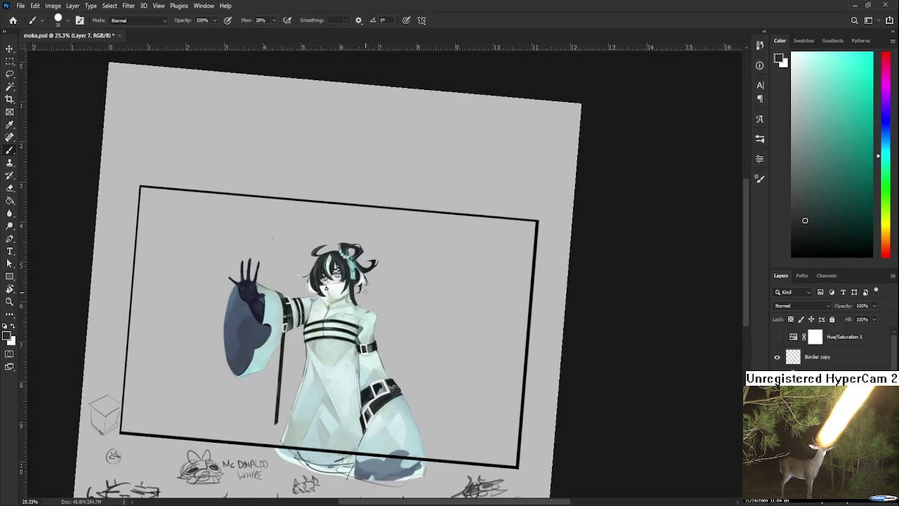
- Try several long strands down the right side curling near the hem, then undo them
{"action": "left_click_drag", "start_coordinate": [350, 284], "coordinate": [302, 421]}
{"action": "key", "text": "ctrl+z"}
{"action": "left_click_drag", "start_coordinate": [350, 281], "coordinate": [307, 407]}
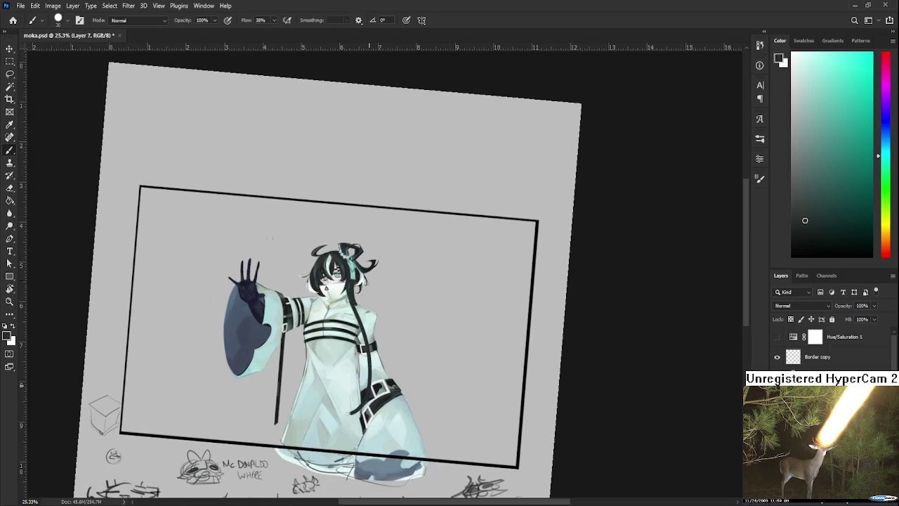
{"action": "key", "text": "ctrl+z"}
{"action": "left_click_drag", "start_coordinate": [350, 286], "coordinate": [307, 408]}
{"action": "key", "text": "ctrl+z"}
{"action": "left_click_drag", "start_coordinate": [350, 284], "coordinate": [307, 408]}
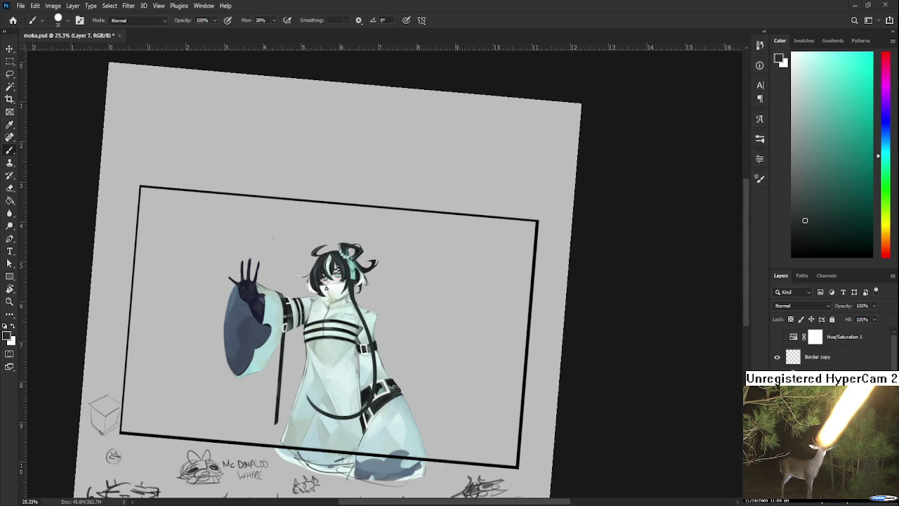
{"action": "scroll", "coordinate": [349, 408], "scroll_direction": "up", "scroll_amount": 3}
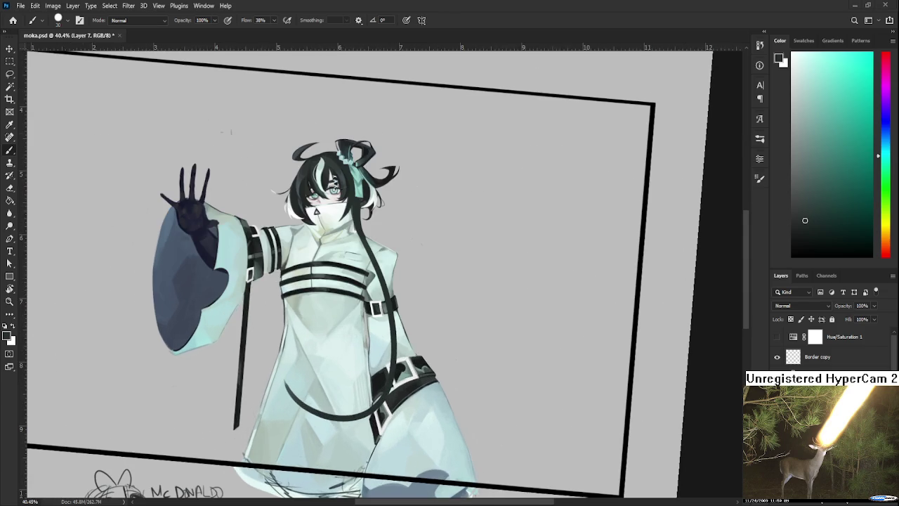
{"action": "scroll", "coordinate": [420, 281], "scroll_direction": "up", "scroll_amount": 1}
{"action": "key", "text": "ctrl+z"}
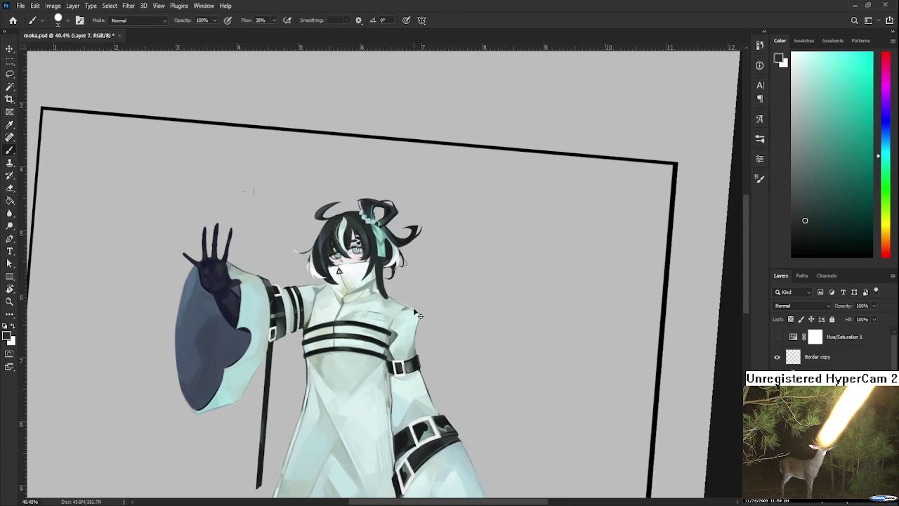
- Draw a long curling strand down the robe after a few retries
{"action": "left_click_drag", "start_coordinate": [379, 283], "coordinate": [404, 430]}
{"action": "key", "text": "ctrl+z"}
{"action": "left_click_drag", "start_coordinate": [384, 294], "coordinate": [347, 474]}
{"action": "key", "text": "ctrl+z"}
{"action": "left_click_drag", "start_coordinate": [381, 284], "coordinate": [347, 420]}
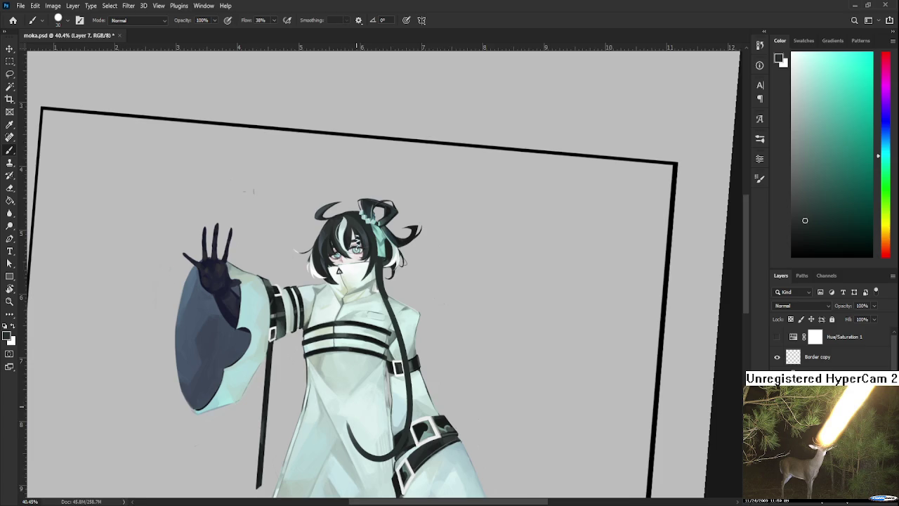
{"action": "scroll", "coordinate": [356, 402], "scroll_direction": "down", "scroll_amount": 1}
- Rotate the tilted canvas view back upright to 0° and return to the Brush
{"action": "key", "text": "e"}
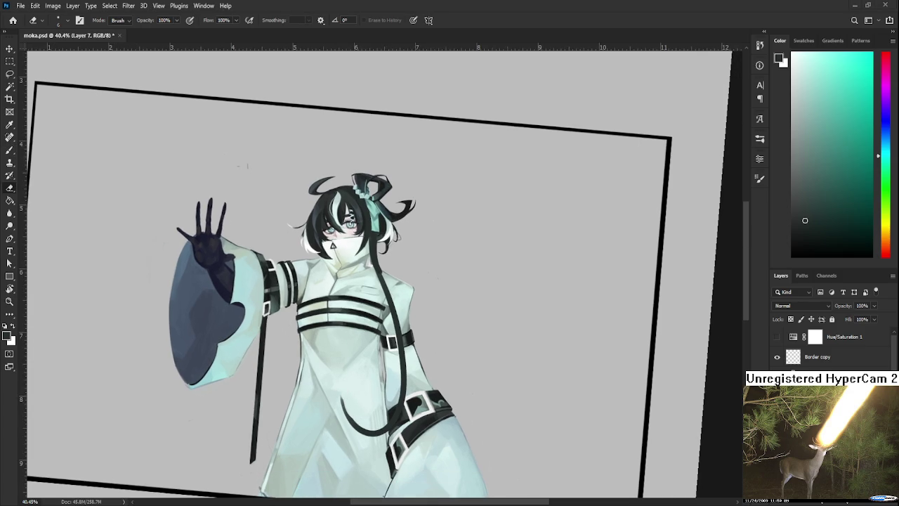
{"action": "scroll", "coordinate": [397, 356], "scroll_direction": "up", "scroll_amount": 1}
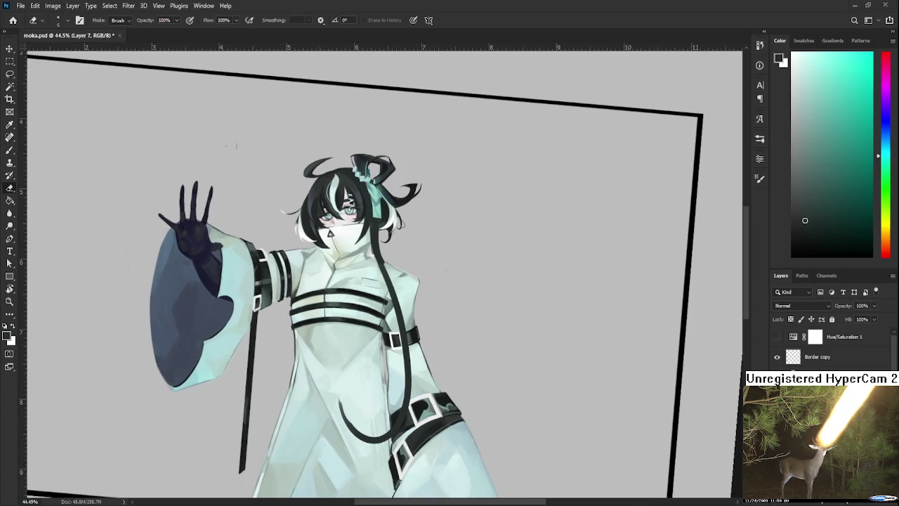
{"action": "scroll", "coordinate": [349, 391], "scroll_direction": "down", "scroll_amount": 2}
{"action": "key", "text": "r"}
{"action": "left_click_drag", "start_coordinate": [425, 379], "coordinate": [420, 350]}
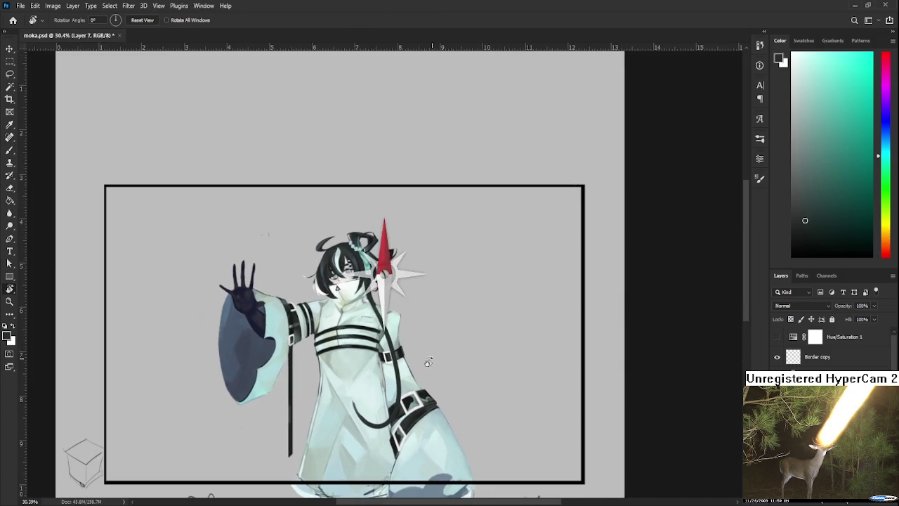
{"action": "key", "text": "b"}
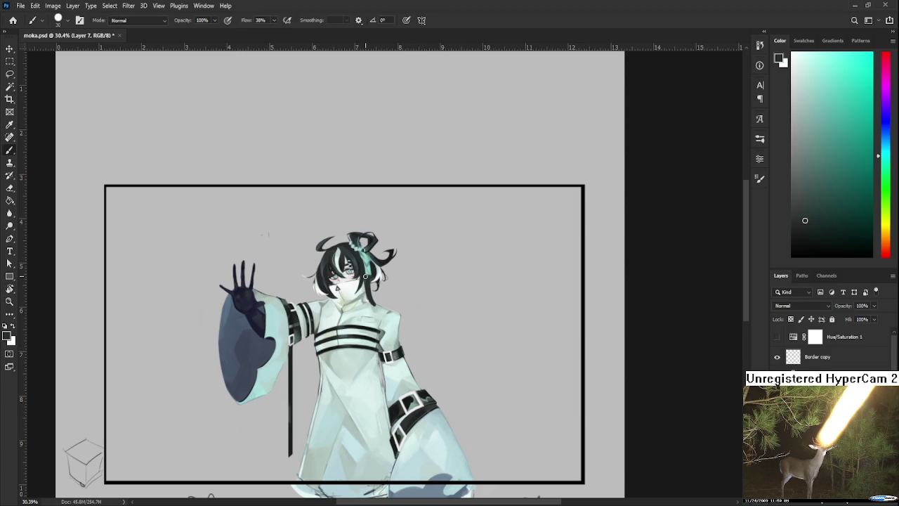
{"action": "key", "text": "e"}
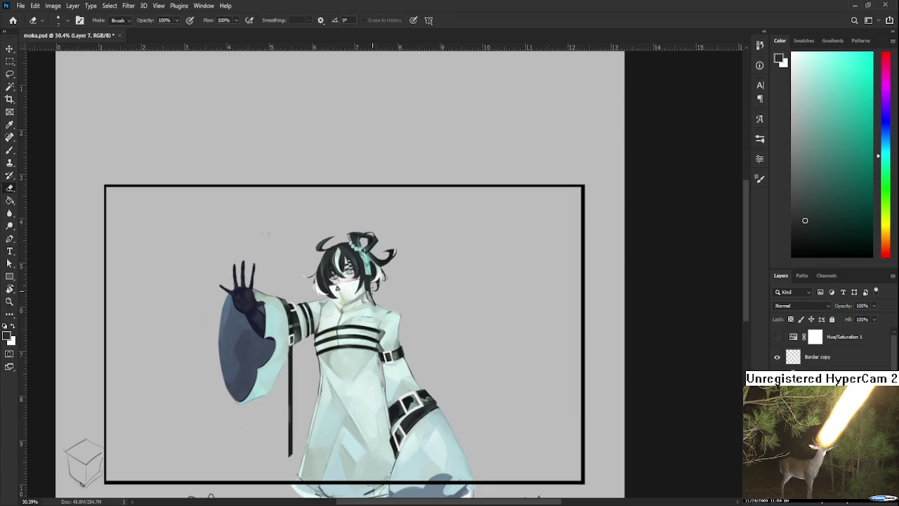
{"action": "key", "text": "b"}
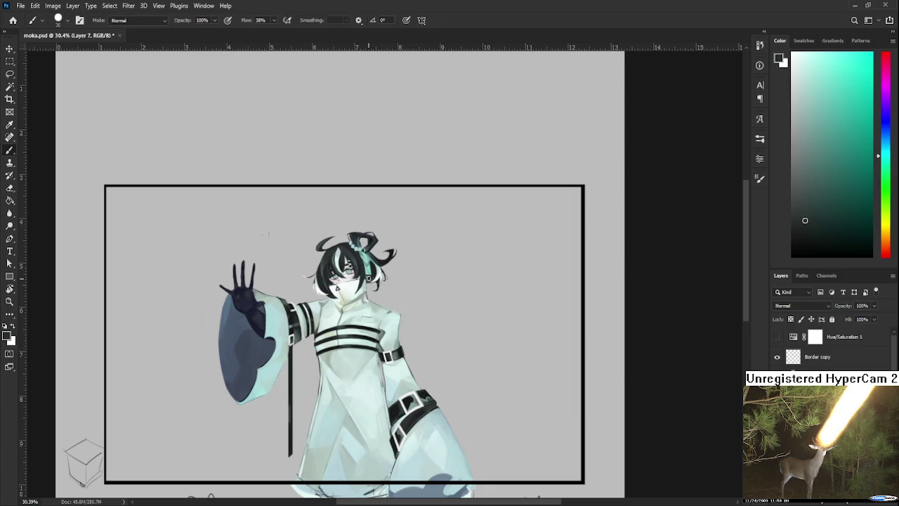
- Try several curving dark strands running past the belt, undoing each attempt
{"action": "left_click_drag", "start_coordinate": [370, 281], "coordinate": [434, 415]}
{"action": "key", "text": "ctrl+z"}
{"action": "left_click_drag", "start_coordinate": [370, 281], "coordinate": [434, 416]}
{"action": "key", "text": "ctrl+z"}
{"action": "left_click_drag", "start_coordinate": [371, 294], "coordinate": [421, 430]}
{"action": "key", "text": "ctrl+z"}
{"action": "left_click_drag", "start_coordinate": [370, 301], "coordinate": [415, 409]}
{"action": "left_click_drag", "start_coordinate": [352, 372], "coordinate": [408, 416]}
{"action": "key", "text": "ctrl+z"}
{"action": "key", "text": "ctrl+z"}
{"action": "mouse_move", "coordinate": [371, 294]}
{"action": "left_mouse_down"}
{"action": "mouse_move", "coordinate": [398, 316]}
{"action": "mouse_move", "coordinate": [425, 415]}
{"action": "mouse_move", "coordinate": [372, 425]}
{"action": "left_mouse_up"}
{"action": "key", "text": "ctrl+z"}
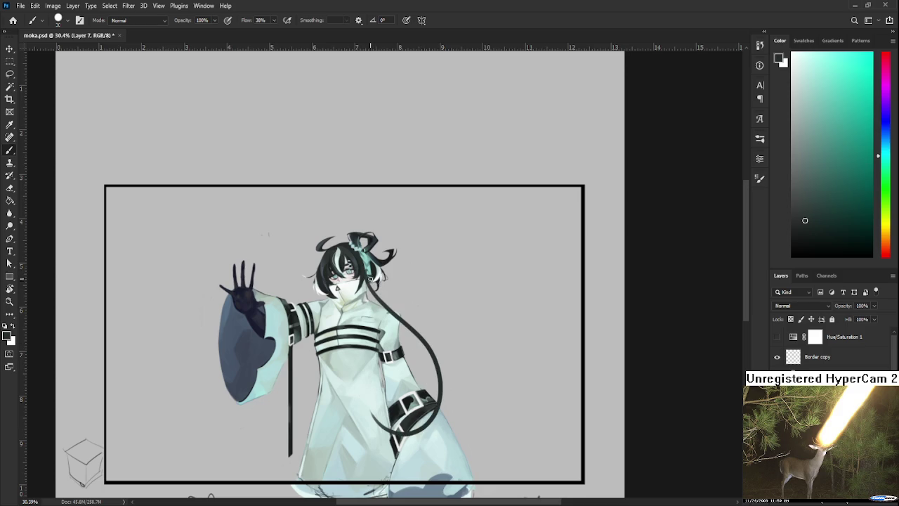
{"action": "key", "text": "ctrl+z"}
{"action": "key", "text": "ctrl+z"}
- Redraw the long strand in a new curve looping back past the belt
{"action": "left_click_drag", "start_coordinate": [366, 266], "coordinate": [415, 331]}
{"action": "key", "text": "ctrl+z"}
{"action": "left_click_drag", "start_coordinate": [368, 283], "coordinate": [375, 429]}
{"action": "key", "text": "ctrl+z"}
{"action": "left_click_drag", "start_coordinate": [367, 265], "coordinate": [361, 370]}
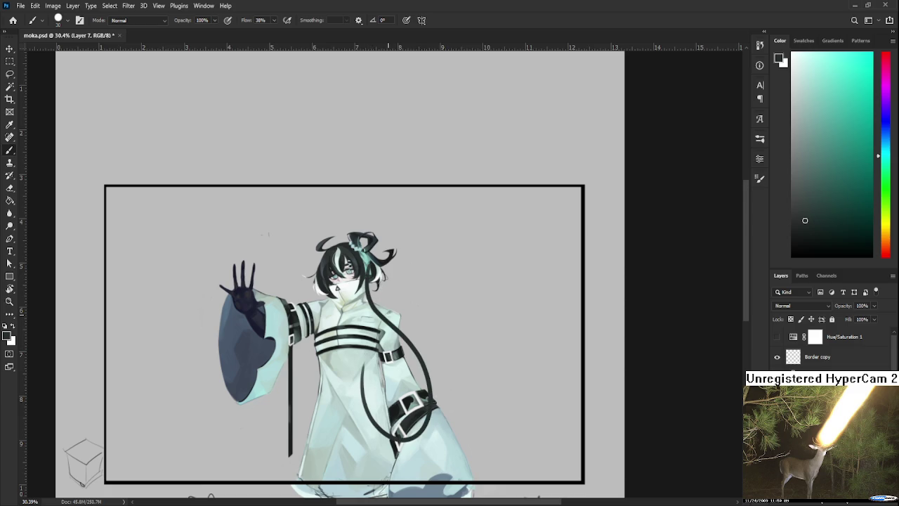
{"action": "key", "text": "ctrl+z"}
{"action": "left_click_drag", "start_coordinate": [383, 309], "coordinate": [371, 415]}
{"action": "mouse_move", "coordinate": [375, 321]}
{"action": "left_mouse_down"}
{"action": "mouse_move", "coordinate": [391, 323]}
{"action": "mouse_move", "coordinate": [411, 306]}
{"action": "left_mouse_up"}
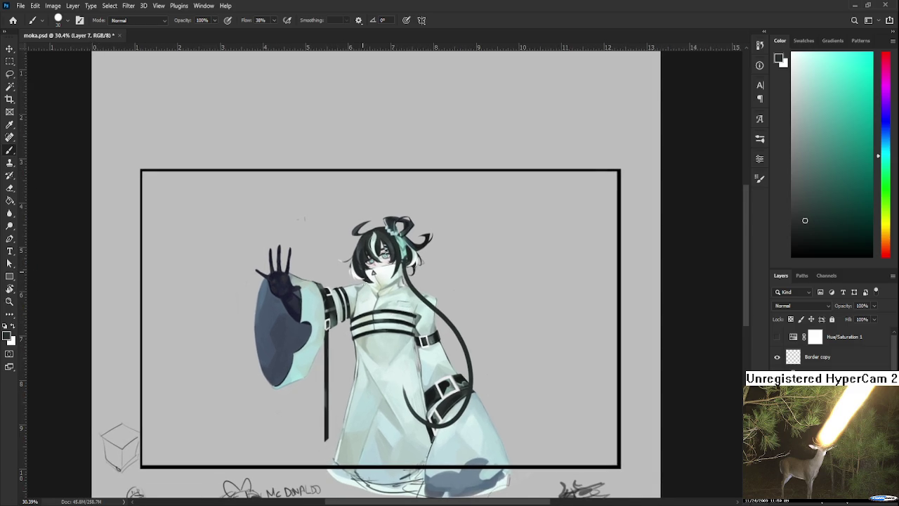
- Paint a second dark braid straight down the robe toward the hem
{"action": "left_click_drag", "start_coordinate": [366, 324], "coordinate": [330, 402]}
{"action": "key", "text": "ctrl+z"}
{"action": "left_click_drag", "start_coordinate": [361, 303], "coordinate": [342, 450]}
{"action": "key", "text": "ctrl+z"}
{"action": "left_click_drag", "start_coordinate": [360, 310], "coordinate": [363, 451]}
{"action": "key", "text": "ctrl+z"}
{"action": "left_click_drag", "start_coordinate": [358, 307], "coordinate": [366, 441]}
{"action": "key", "text": "ctrl+z"}
{"action": "left_click_drag", "start_coordinate": [362, 270], "coordinate": [362, 409]}
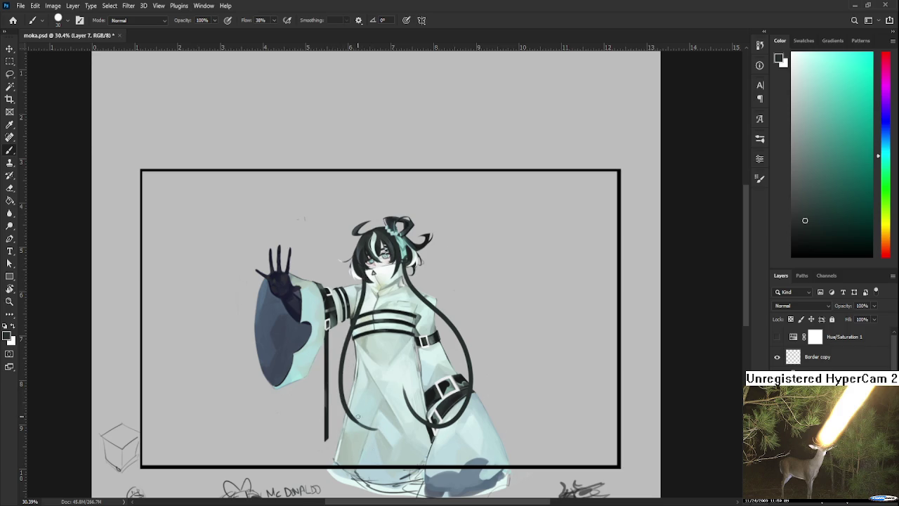
- Toggle the robe braid on and off to compare, keeping it in the end
{"action": "scroll", "coordinate": [351, 397], "scroll_direction": "up", "scroll_amount": 2}
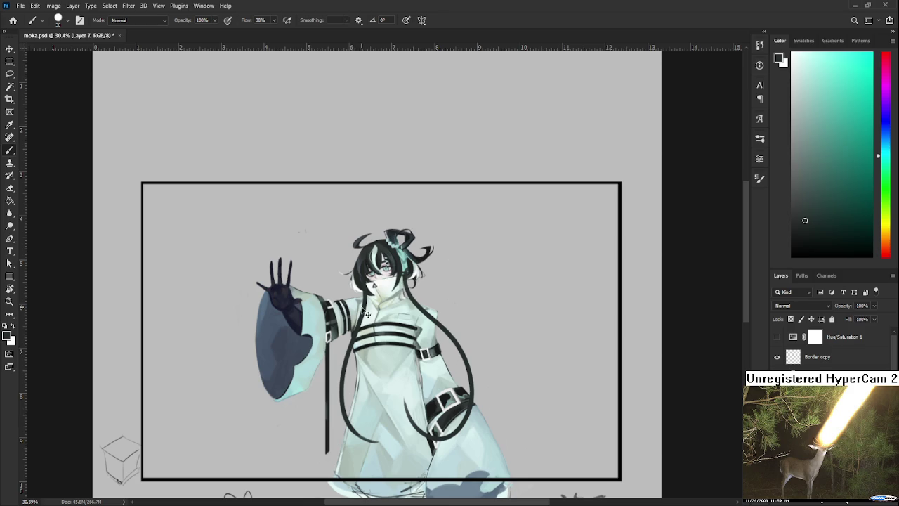
{"action": "key", "text": "ctrl+z"}
{"action": "key", "text": "ctrl+shift+z"}
{"action": "key", "text": "ctrl+z"}
{"action": "key", "text": "ctrl+shift+z"}
{"action": "key", "text": "ctrl+z"}
{"action": "key", "text": "ctrl+shift+z"}
{"action": "key", "text": "ctrl+z"}
{"action": "key", "text": "ctrl+shift+z"}
{"action": "key", "text": "ctrl+z"}
{"action": "key", "text": "ctrl+shift+z"}
{"action": "key", "text": "ctrl+z"}
{"action": "key", "text": "ctrl+shift+z"}
{"action": "key", "text": "ctrl+z"}
{"action": "key", "text": "ctrl+shift+z"}
{"action": "key", "text": "ctrl+z"}
{"action": "key", "text": "ctrl+shift+z"}
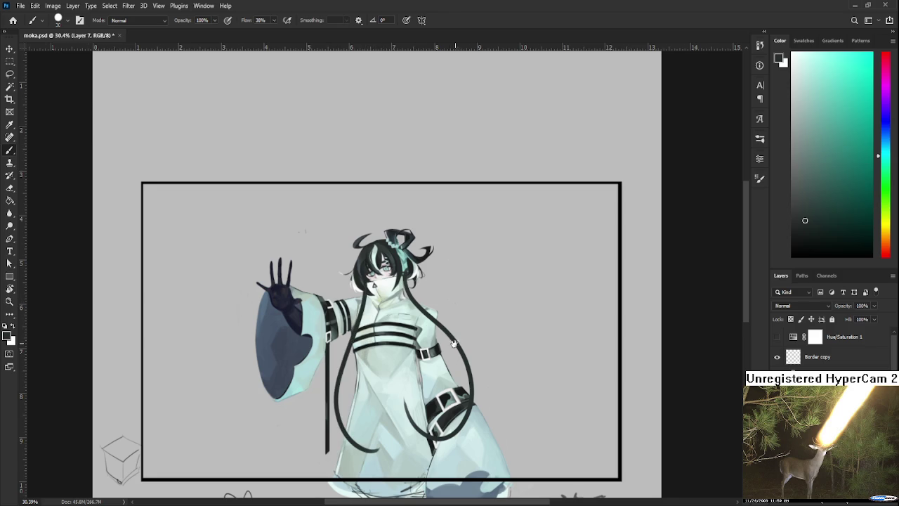
- Lasso-select the looping braid on the right and start a free transform
{"action": "left_click_drag", "start_coordinate": [456, 343], "coordinate": [448, 323]}
{"action": "key", "text": "l"}
{"action": "left_click_drag", "start_coordinate": [379, 309], "coordinate": [390, 379]}
{"action": "key", "text": "ctrl+t"}
- Scale the right braid to about 88%, rotate it about -11°, and deselect
{"action": "left_click_drag", "start_coordinate": [532, 460], "coordinate": [503, 381]}
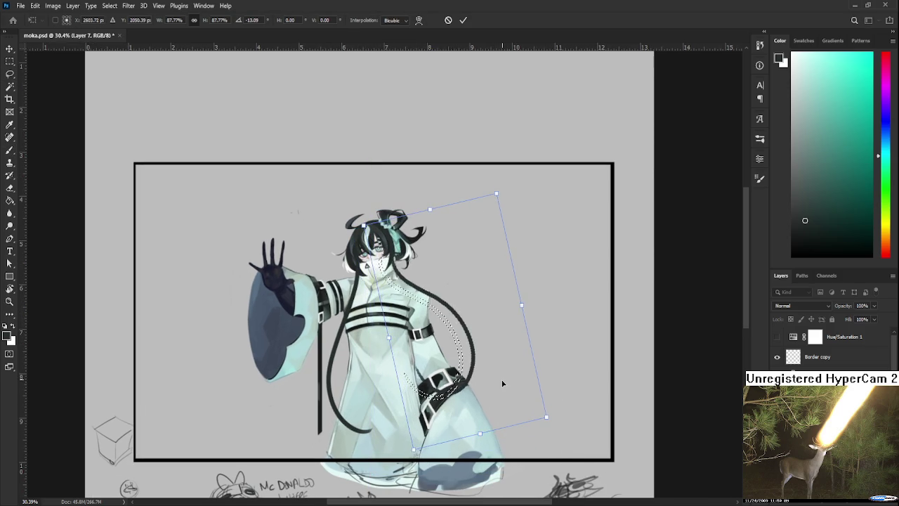
{"action": "left_click_drag", "start_coordinate": [547, 415], "coordinate": [511, 368]}
{"action": "key", "text": "Return"}
{"action": "key", "text": "ctrl+d"}
- Try a dark line on the collar below the mask, then undo it
{"action": "scroll", "coordinate": [539, 351], "scroll_direction": "down", "scroll_amount": 2}
{"action": "scroll", "coordinate": [520, 345], "scroll_direction": "down", "scroll_amount": 1}
{"action": "scroll", "coordinate": [492, 330], "scroll_direction": "up", "scroll_amount": 2}
{"action": "scroll", "coordinate": [455, 308], "scroll_direction": "down", "scroll_amount": 1}
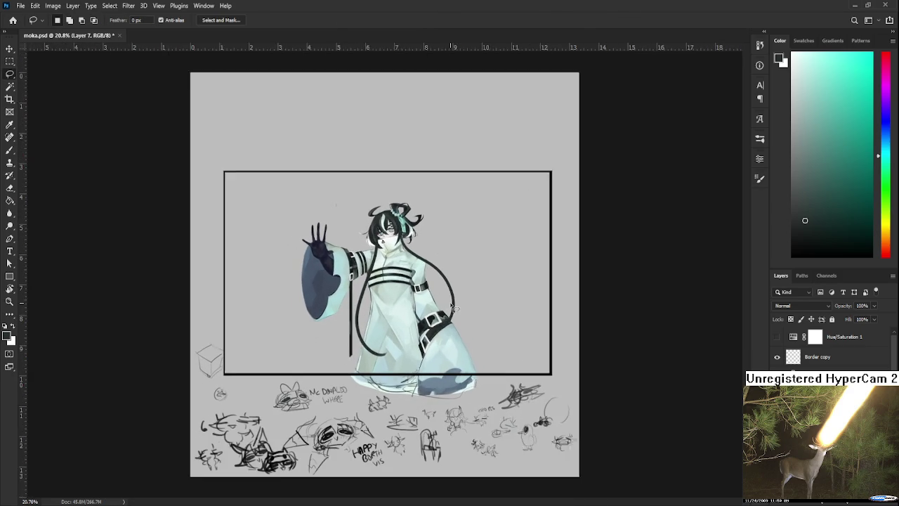
{"action": "scroll", "coordinate": [454, 308], "scroll_direction": "down", "scroll_amount": 1}
{"action": "scroll", "coordinate": [425, 291], "scroll_direction": "up", "scroll_amount": 2}
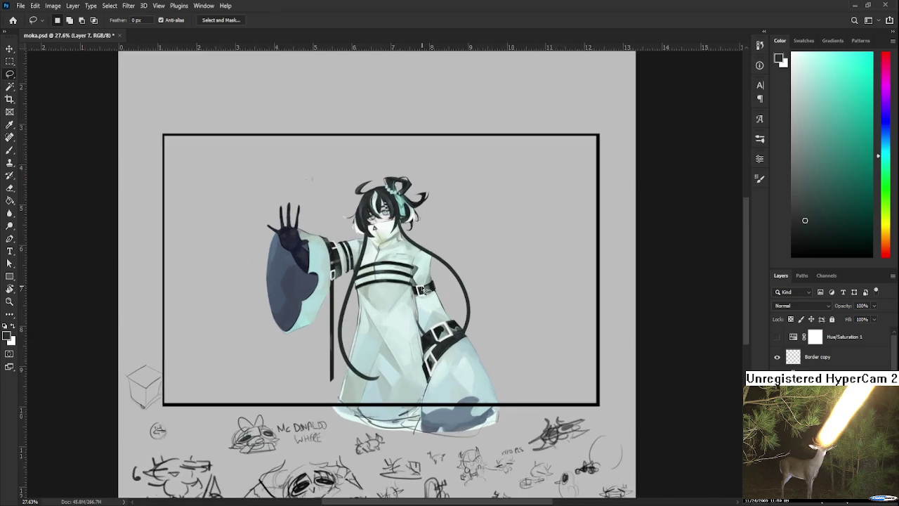
{"action": "scroll", "coordinate": [422, 290], "scroll_direction": "up", "scroll_amount": 2}
{"action": "scroll", "coordinate": [417, 289], "scroll_direction": "up", "scroll_amount": 1}
{"action": "left_click_drag", "start_coordinate": [415, 287], "coordinate": [488, 382]}
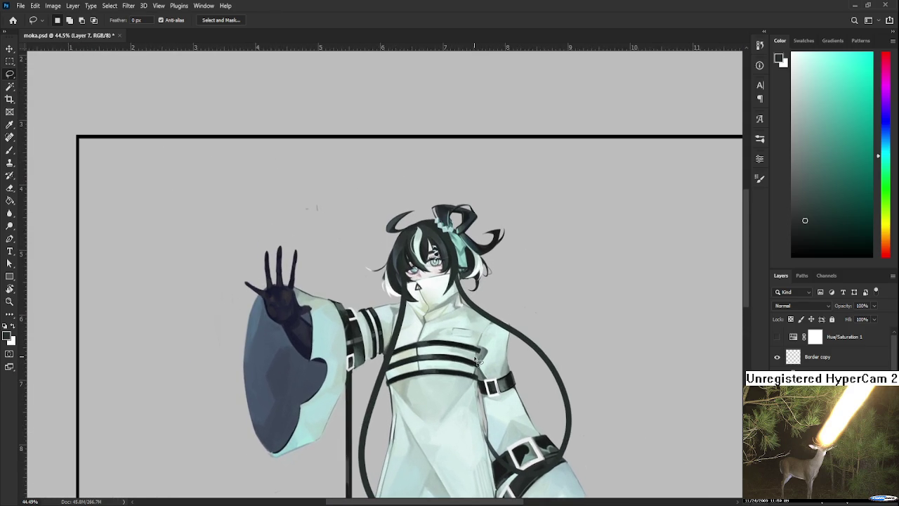
{"action": "key", "text": "b"}
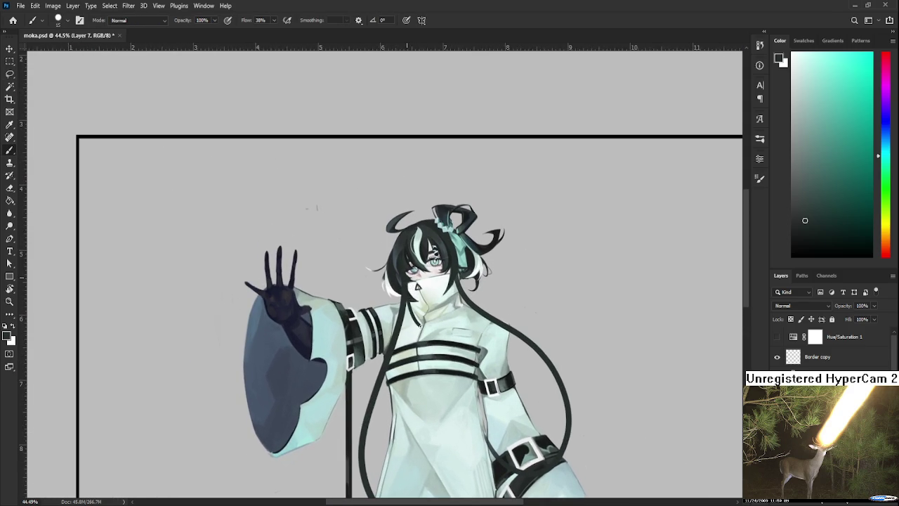
{"action": "left_click_drag", "start_coordinate": [407, 301], "coordinate": [429, 332]}
{"action": "key", "text": "ctrl+z"}
- Zoom out and back in to review the braids against the coat
{"action": "scroll", "coordinate": [450, 371], "scroll_direction": "down", "scroll_amount": 1}
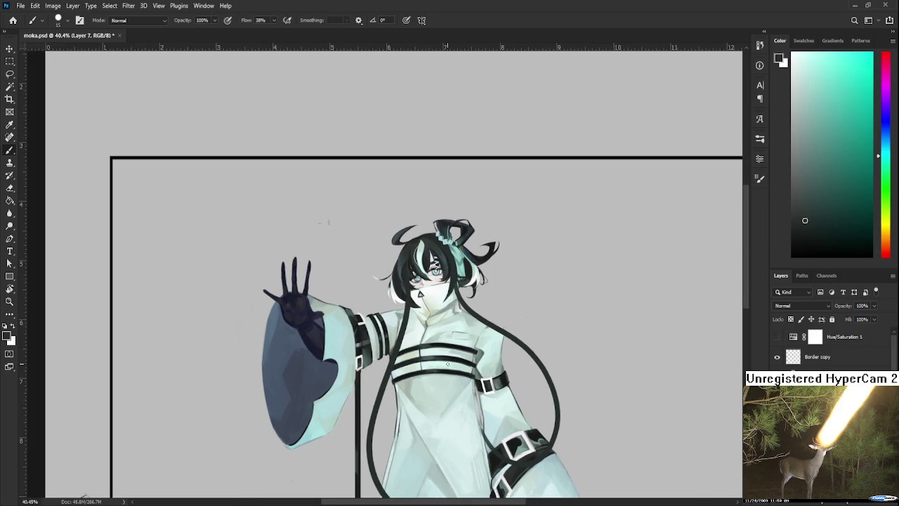
{"action": "scroll", "coordinate": [449, 359], "scroll_direction": "down", "scroll_amount": 1}
{"action": "scroll", "coordinate": [451, 337], "scroll_direction": "down", "scroll_amount": 1}
{"action": "scroll", "coordinate": [452, 325], "scroll_direction": "up", "scroll_amount": 1}
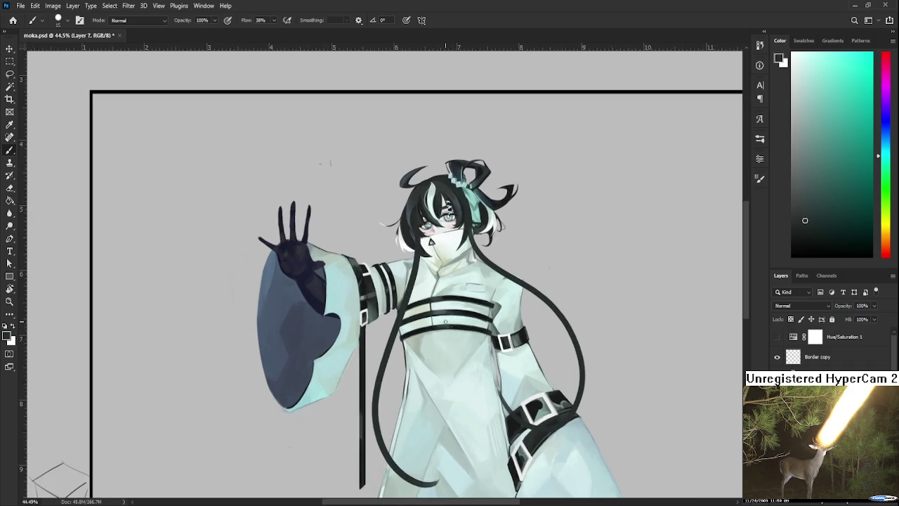
{"action": "scroll", "coordinate": [446, 322], "scroll_direction": "up", "scroll_amount": 1}
{"action": "scroll", "coordinate": [438, 297], "scroll_direction": "up", "scroll_amount": 1}
{"action": "scroll", "coordinate": [438, 298], "scroll_direction": "up", "scroll_amount": 2}
{"action": "scroll", "coordinate": [438, 298], "scroll_direction": "up", "scroll_amount": 1}
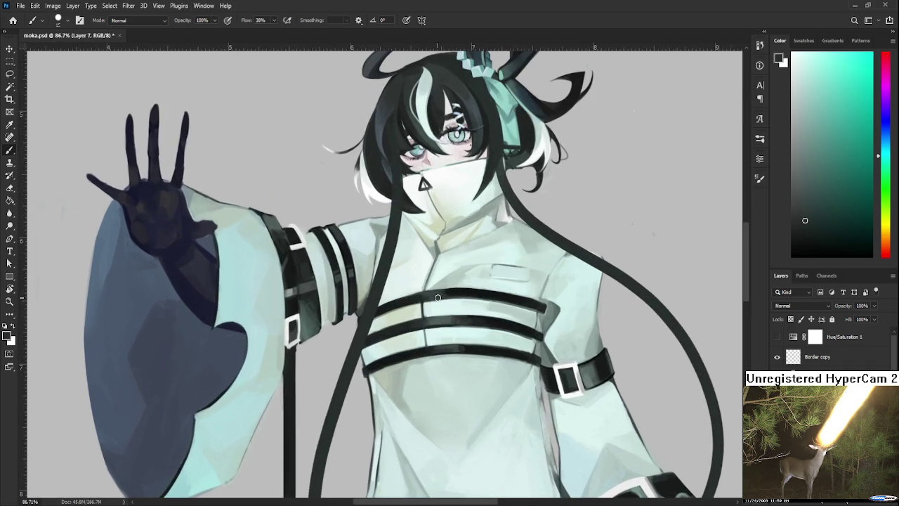
{"action": "left_click_drag", "start_coordinate": [437, 297], "coordinate": [465, 382]}
{"action": "key", "text": "e"}
{"action": "key", "text": "b"}
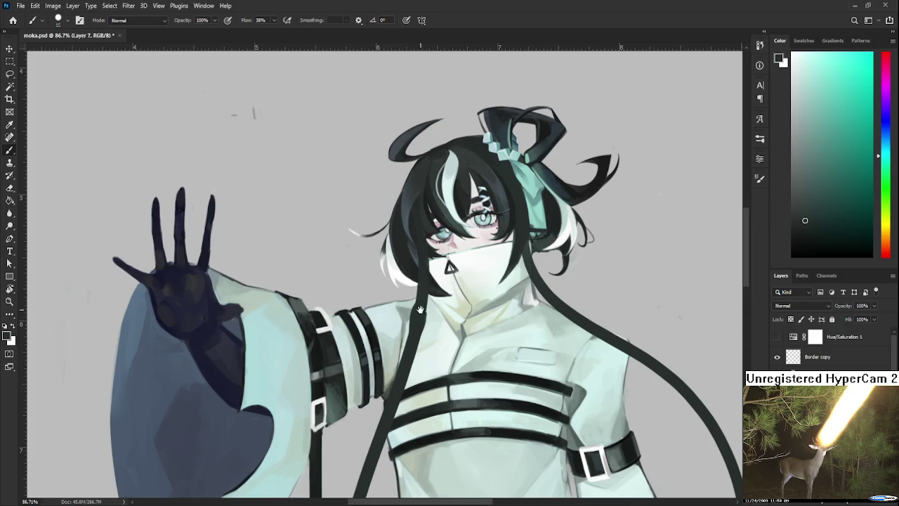
{"action": "scroll", "coordinate": [420, 313], "scroll_direction": "up", "scroll_amount": 1}
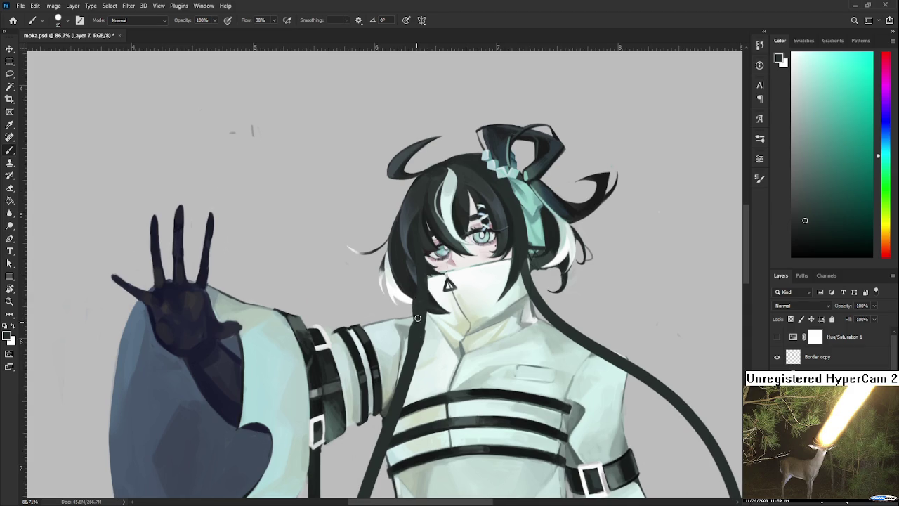
{"action": "mouse_move", "coordinate": [418, 330]}
{"action": "left_mouse_down"}
{"action": "mouse_move", "coordinate": [430, 276]}
{"action": "mouse_move", "coordinate": [427, 307]}
{"action": "left_mouse_up"}
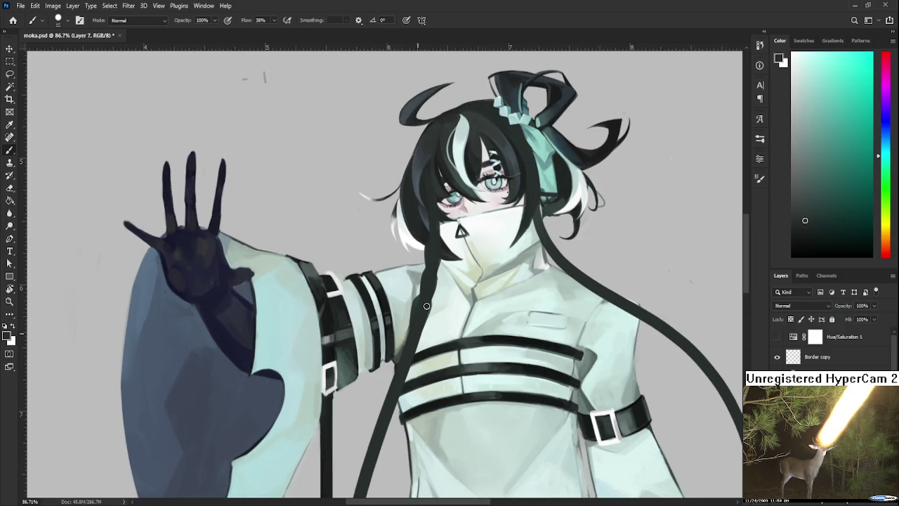
{"action": "mouse_move", "coordinate": [407, 339]}
{"action": "left_mouse_down"}
{"action": "mouse_move", "coordinate": [425, 286]}
{"action": "mouse_move", "coordinate": [427, 300]}
{"action": "left_mouse_up"}
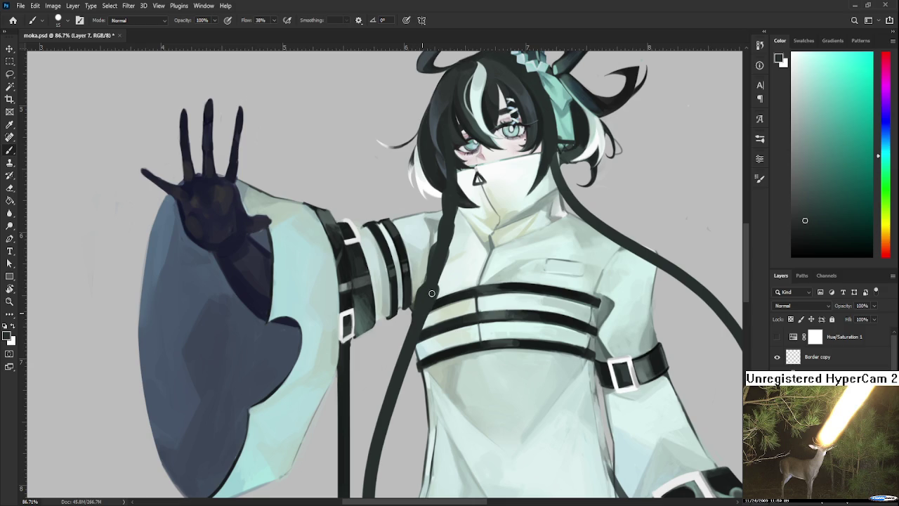
{"action": "scroll", "coordinate": [430, 295], "scroll_direction": "down", "scroll_amount": 2}
{"action": "scroll", "coordinate": [436, 302], "scroll_direction": "down", "scroll_amount": 1}
{"action": "scroll", "coordinate": [442, 310], "scroll_direction": "down", "scroll_amount": 2}
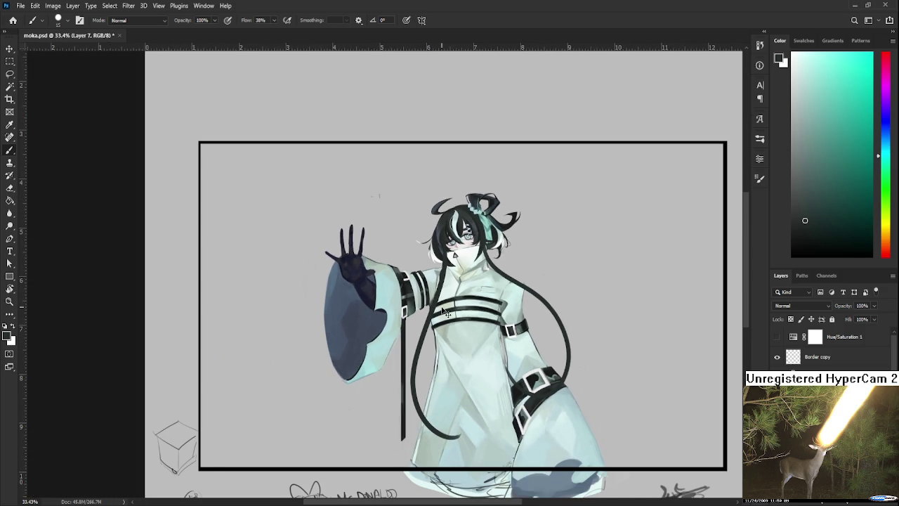
{"action": "scroll", "coordinate": [440, 302], "scroll_direction": "up", "scroll_amount": 2}
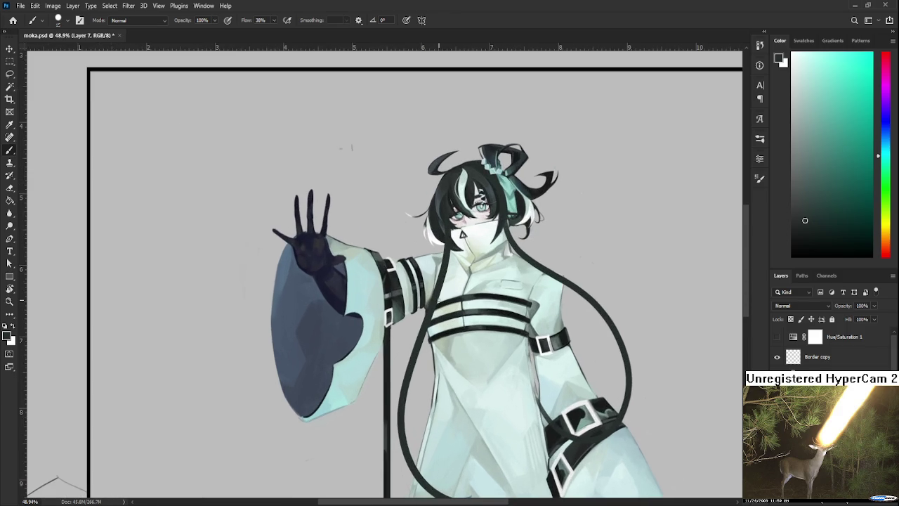
{"action": "scroll", "coordinate": [439, 300], "scroll_direction": "down", "scroll_amount": 1}
{"action": "scroll", "coordinate": [430, 360], "scroll_direction": "up", "scroll_amount": 1}
{"action": "scroll", "coordinate": [430, 361], "scroll_direction": "up", "scroll_amount": 1}
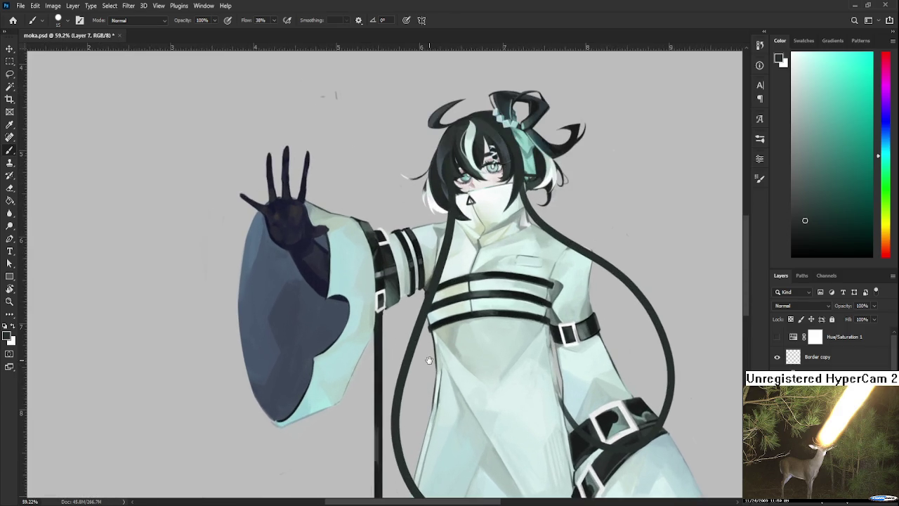
{"action": "scroll", "coordinate": [487, 231], "scroll_direction": "up", "scroll_amount": 1}
{"action": "key", "text": "e"}
{"action": "key", "text": "bracketleft"}
{"action": "key", "text": "bracketleft"}
{"action": "key", "text": "bracketleft"}
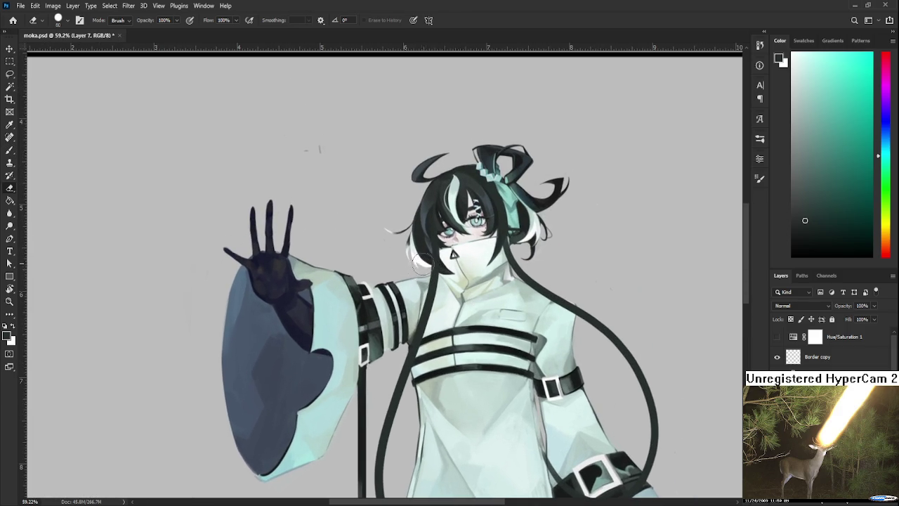
{"action": "key", "text": "bracketleft"}
{"action": "key", "text": "b"}
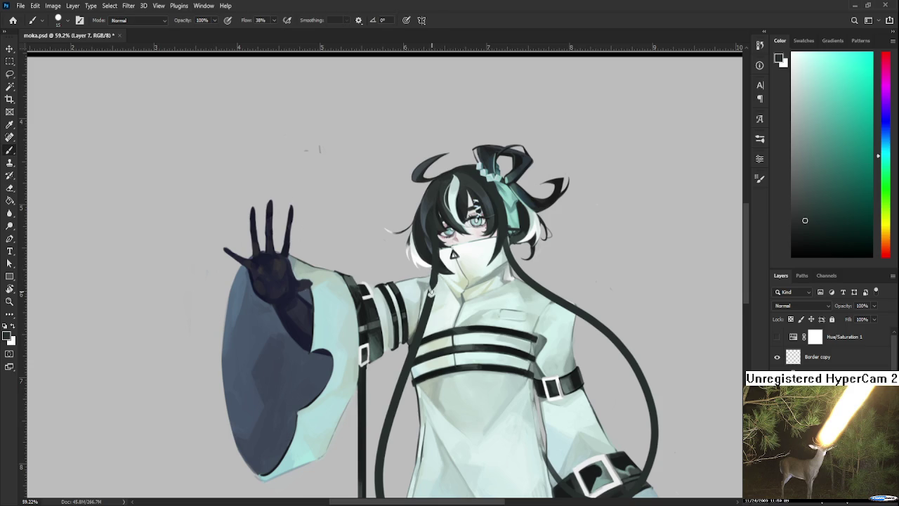
{"action": "key", "text": "e"}
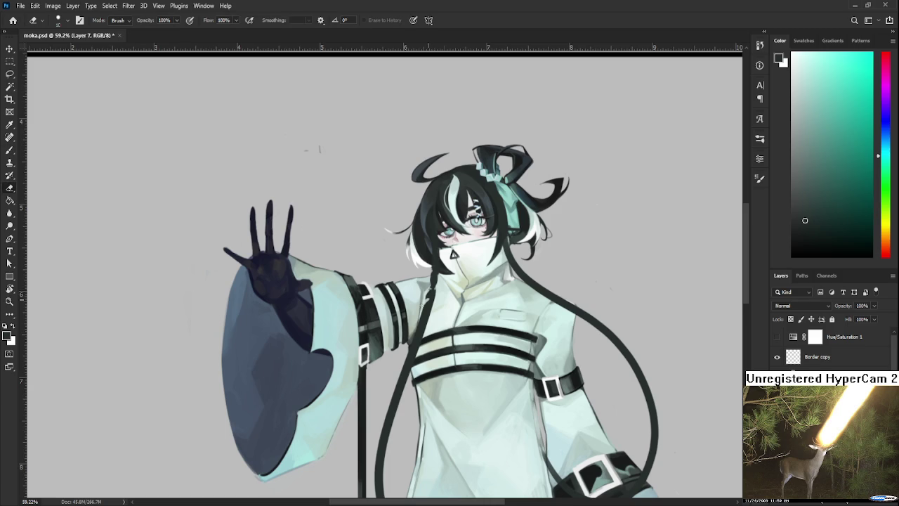
{"action": "key", "text": "b"}
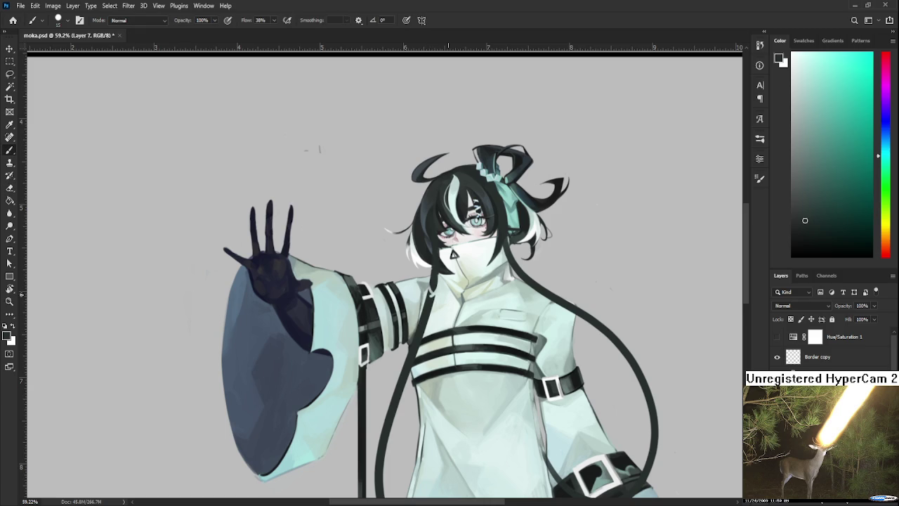
- Erase part of the dark hair strand using an enlarged eraser
{"action": "scroll", "coordinate": [447, 308], "scroll_direction": "down", "scroll_amount": 2}
{"action": "scroll", "coordinate": [446, 308], "scroll_direction": "down", "scroll_amount": 2}
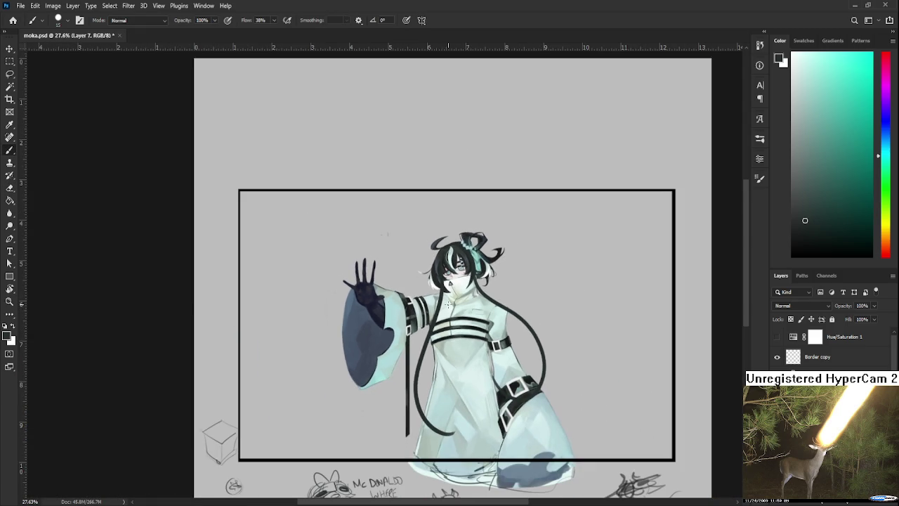
{"action": "scroll", "coordinate": [452, 288], "scroll_direction": "up", "scroll_amount": 2}
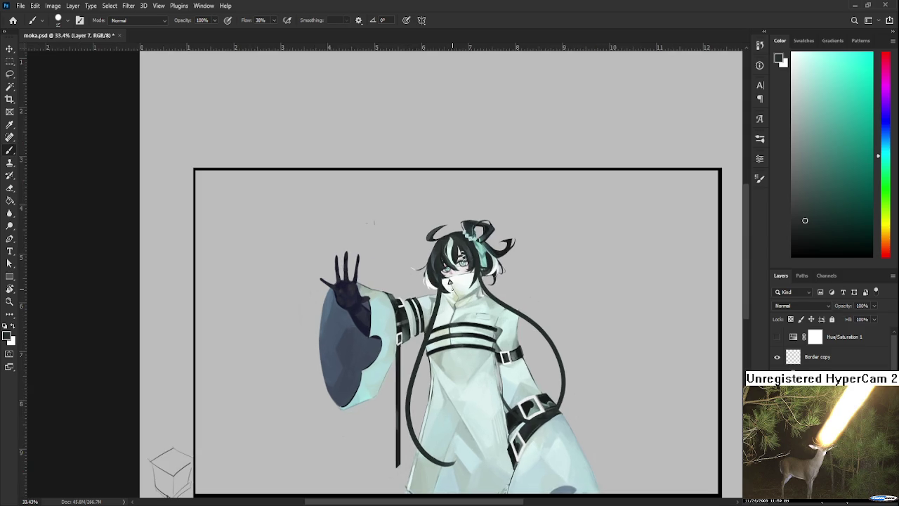
{"action": "scroll", "coordinate": [455, 281], "scroll_direction": "up", "scroll_amount": 2}
{"action": "scroll", "coordinate": [449, 277], "scroll_direction": "up", "scroll_amount": 2}
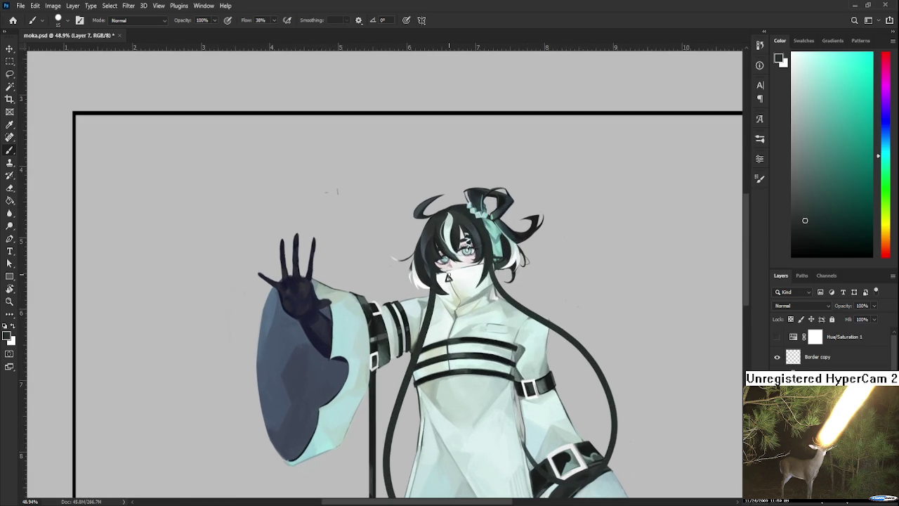
{"action": "scroll", "coordinate": [449, 279], "scroll_direction": "up", "scroll_amount": 1}
{"action": "scroll", "coordinate": [448, 279], "scroll_direction": "up", "scroll_amount": 1}
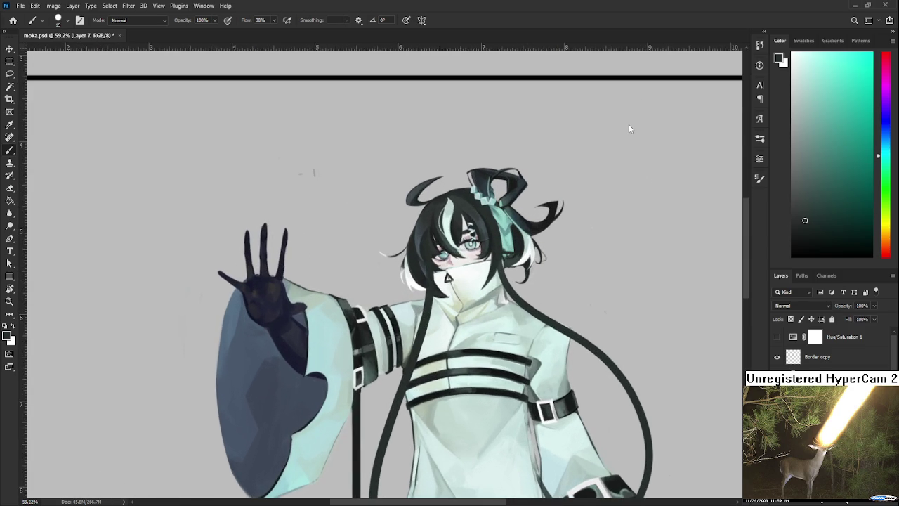
{"action": "key", "text": "e"}
{"action": "scroll", "coordinate": [433, 298], "scroll_direction": "down", "scroll_amount": 2}
{"action": "scroll", "coordinate": [432, 298], "scroll_direction": "down", "scroll_amount": 2}
{"action": "scroll", "coordinate": [432, 281], "scroll_direction": "down", "scroll_amount": 2}
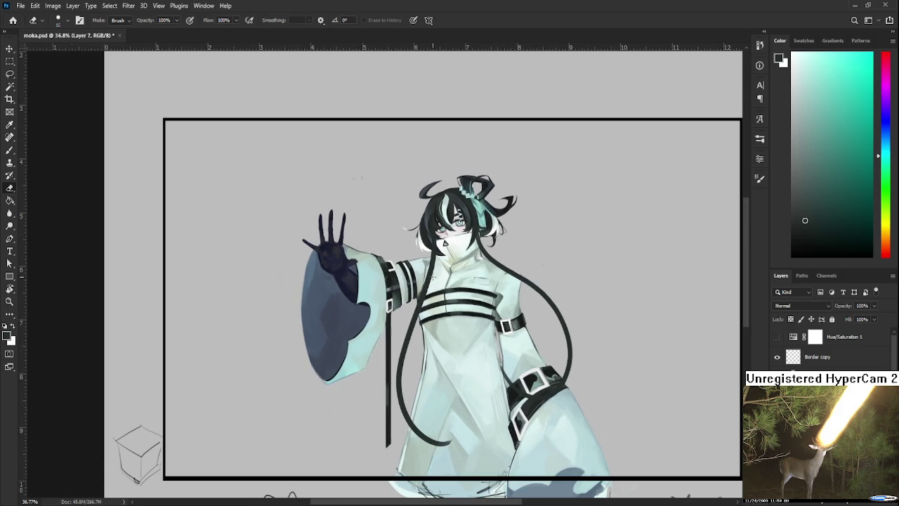
{"action": "scroll", "coordinate": [397, 227], "scroll_direction": "up", "scroll_amount": 1}
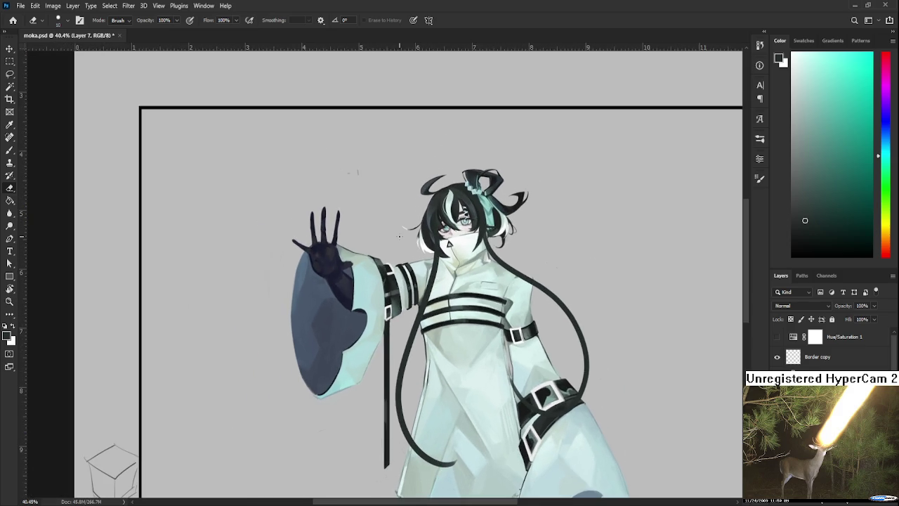
{"action": "scroll", "coordinate": [399, 236], "scroll_direction": "down", "scroll_amount": 2}
{"action": "key", "text": "bracketright"}
{"action": "key", "text": "bracketright"}
{"action": "key", "text": "bracketright"}
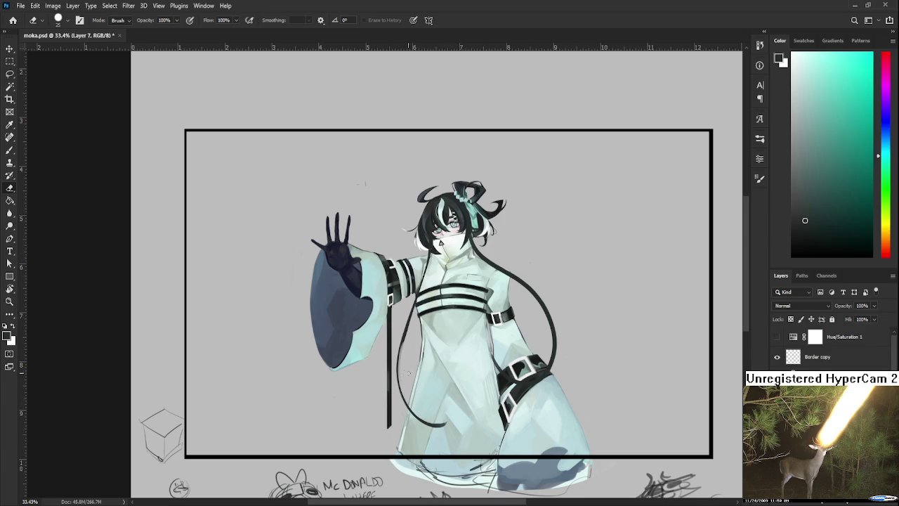
{"action": "left_click_drag", "start_coordinate": [408, 336], "coordinate": [406, 349]}
- Tilt the view about 25° and erase the thin cord below the hair
{"action": "key", "text": "r"}
{"action": "left_click_drag", "start_coordinate": [411, 392], "coordinate": [395, 303]}
{"action": "scroll", "coordinate": [395, 303], "scroll_direction": "up", "scroll_amount": 2}
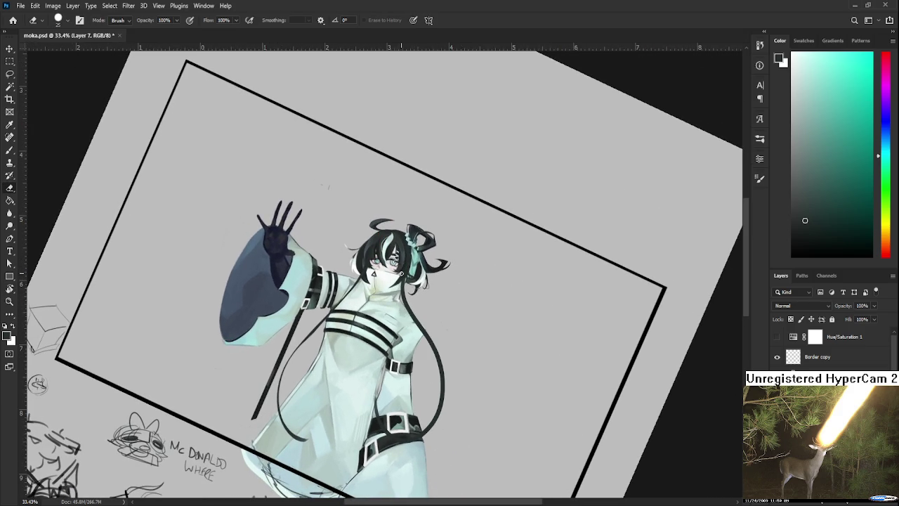
{"action": "left_click_drag", "start_coordinate": [416, 319], "coordinate": [422, 330]}
{"action": "mouse_move", "coordinate": [443, 365]}
{"action": "left_mouse_down"}
{"action": "mouse_move", "coordinate": [440, 393]}
{"action": "mouse_move", "coordinate": [422, 416]}
{"action": "left_mouse_up"}
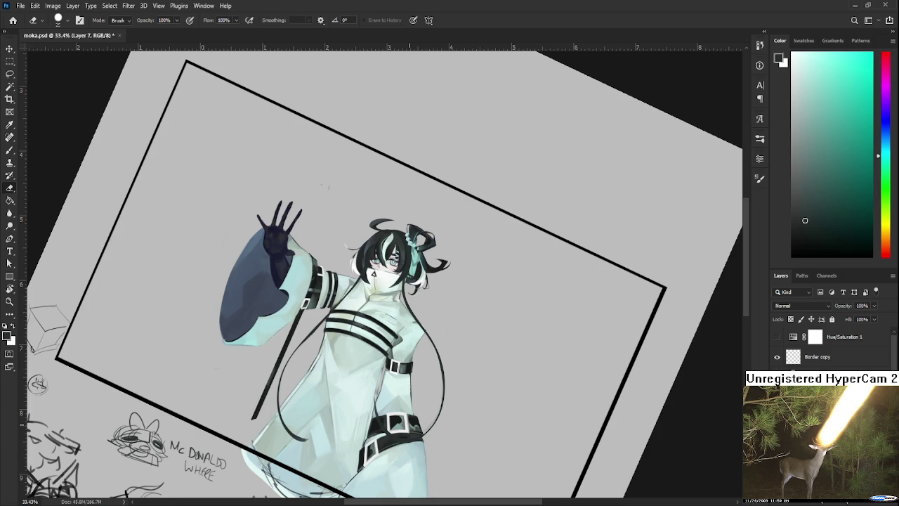
- Level the view again and paint a thin dark line along the neck string
{"action": "key", "text": "r"}
{"action": "left_click_drag", "start_coordinate": [473, 350], "coordinate": [497, 299]}
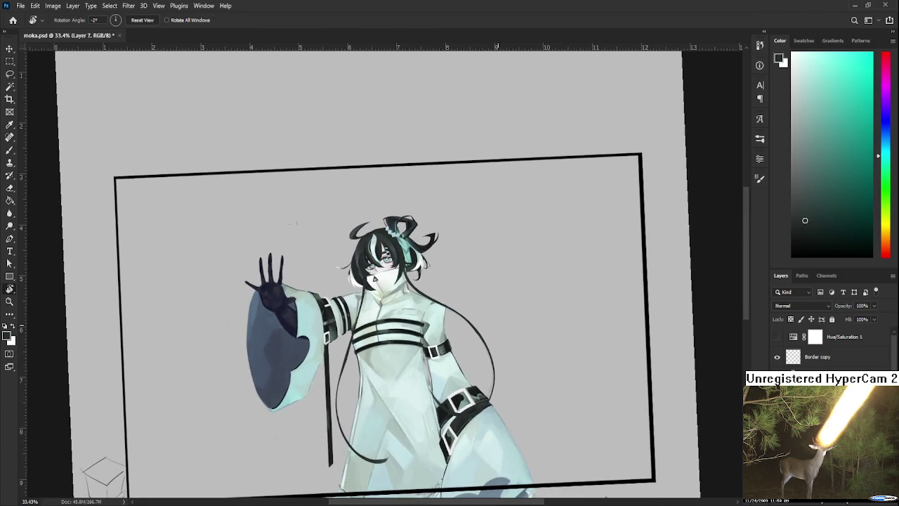
{"action": "scroll", "coordinate": [378, 310], "scroll_direction": "up", "scroll_amount": 2}
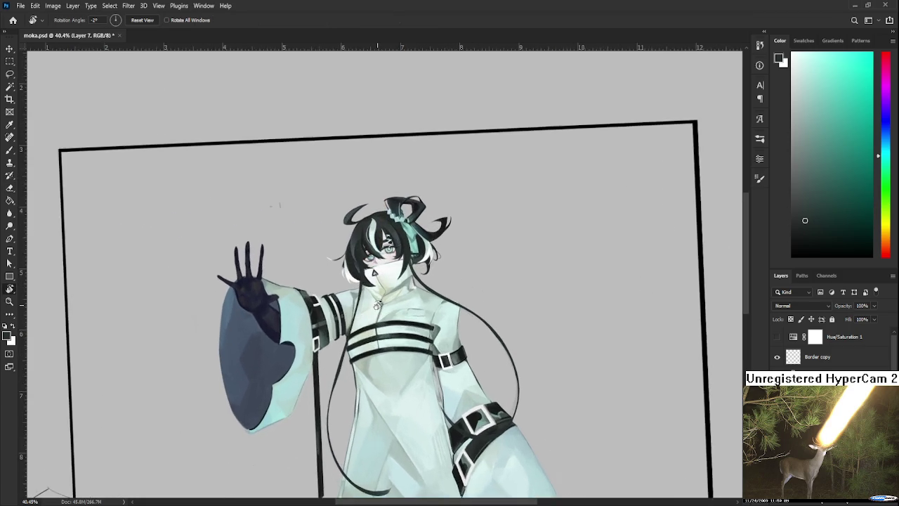
{"action": "scroll", "coordinate": [376, 306], "scroll_direction": "up", "scroll_amount": 2}
{"action": "scroll", "coordinate": [373, 298], "scroll_direction": "up", "scroll_amount": 2}
{"action": "scroll", "coordinate": [366, 286], "scroll_direction": "up", "scroll_amount": 3}
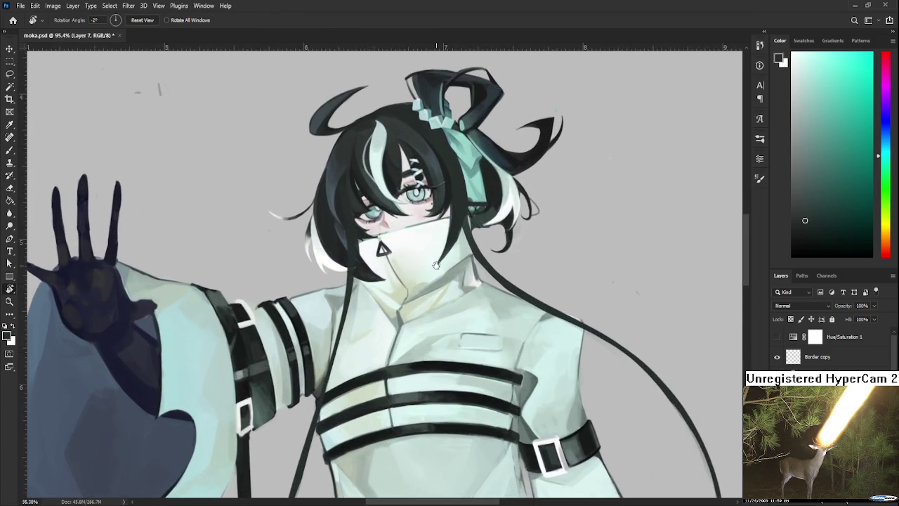
{"action": "left_click_drag", "start_coordinate": [365, 284], "coordinate": [374, 300]}
{"action": "key", "text": "b"}
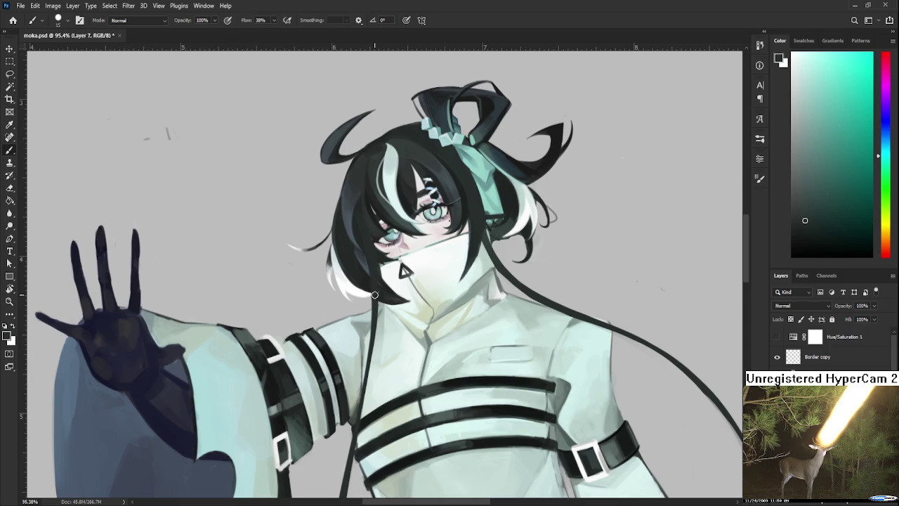
{"action": "mouse_move", "coordinate": [374, 295]}
{"action": "left_mouse_down"}
{"action": "mouse_move", "coordinate": [369, 331]}
{"action": "mouse_move", "coordinate": [388, 280]}
{"action": "left_mouse_up"}
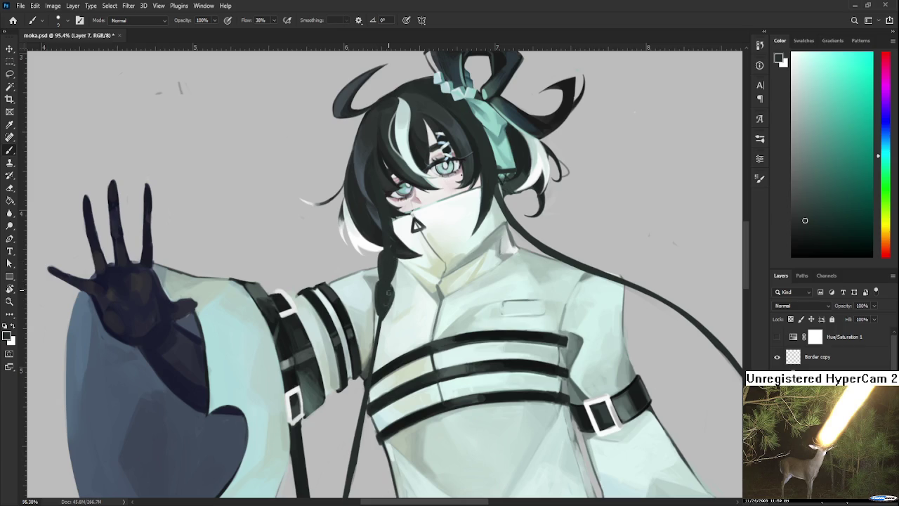
- Replace the diagonal stroke with a straighter string line below the braid
{"action": "left_click_drag", "start_coordinate": [382, 325], "coordinate": [391, 290]}
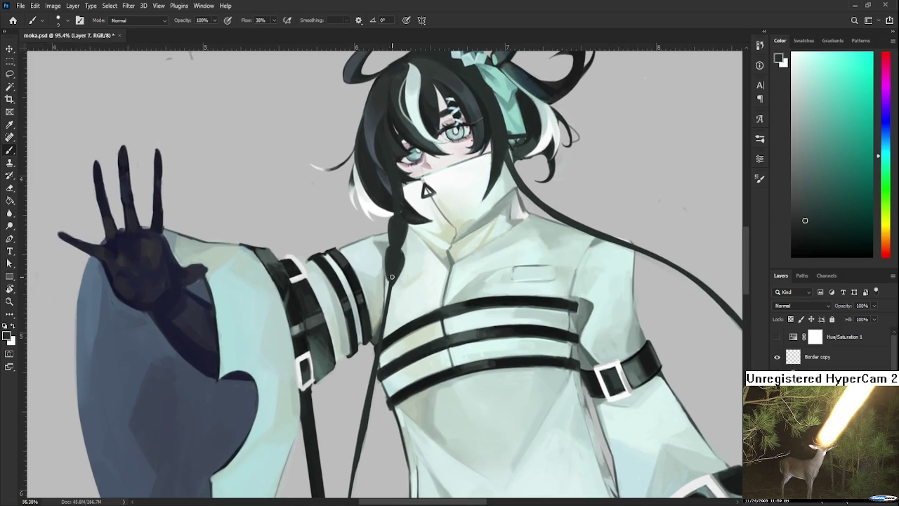
{"action": "key", "text": "ctrl+z"}
{"action": "left_click_drag", "start_coordinate": [380, 318], "coordinate": [387, 288]}
{"action": "mouse_move", "coordinate": [386, 312]}
{"action": "left_mouse_down"}
{"action": "mouse_move", "coordinate": [396, 281]}
{"action": "mouse_move", "coordinate": [391, 298]}
{"action": "left_mouse_up"}
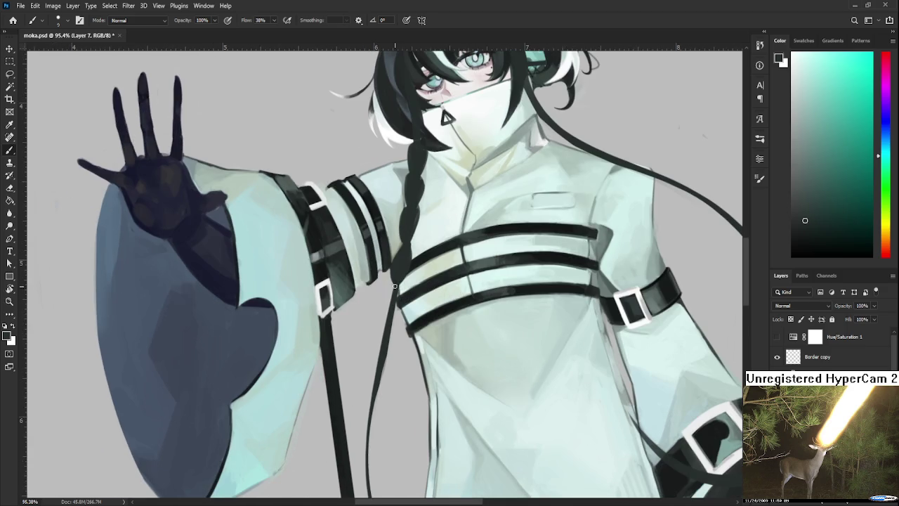
{"action": "left_click_drag", "start_coordinate": [385, 328], "coordinate": [402, 250]}
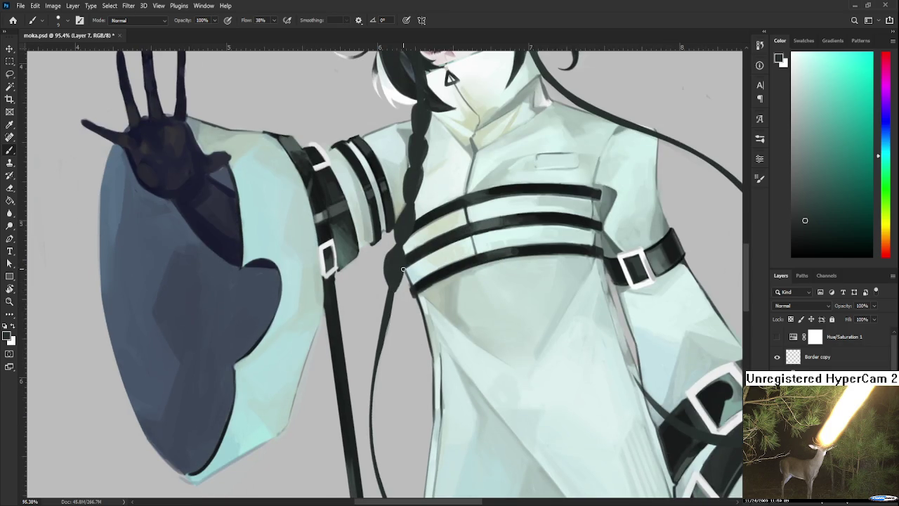
- Paint the dark braid tail, thickening it into a small curl at the tip
{"action": "left_click_drag", "start_coordinate": [380, 300], "coordinate": [382, 342]}
{"action": "mouse_move", "coordinate": [396, 295]}
{"action": "left_mouse_down"}
{"action": "mouse_move", "coordinate": [402, 256]}
{"action": "mouse_move", "coordinate": [376, 335]}
{"action": "mouse_move", "coordinate": [381, 304]}
{"action": "mouse_move", "coordinate": [389, 309]}
{"action": "mouse_move", "coordinate": [379, 343]}
{"action": "mouse_move", "coordinate": [376, 301]}
{"action": "mouse_move", "coordinate": [364, 340]}
{"action": "mouse_move", "coordinate": [371, 324]}
{"action": "mouse_move", "coordinate": [380, 341]}
{"action": "mouse_move", "coordinate": [395, 237]}
{"action": "mouse_move", "coordinate": [386, 310]}
{"action": "left_mouse_up"}
{"action": "mouse_move", "coordinate": [390, 265]}
{"action": "left_mouse_down"}
{"action": "mouse_move", "coordinate": [394, 309]}
{"action": "mouse_move", "coordinate": [392, 272]}
{"action": "left_mouse_up"}
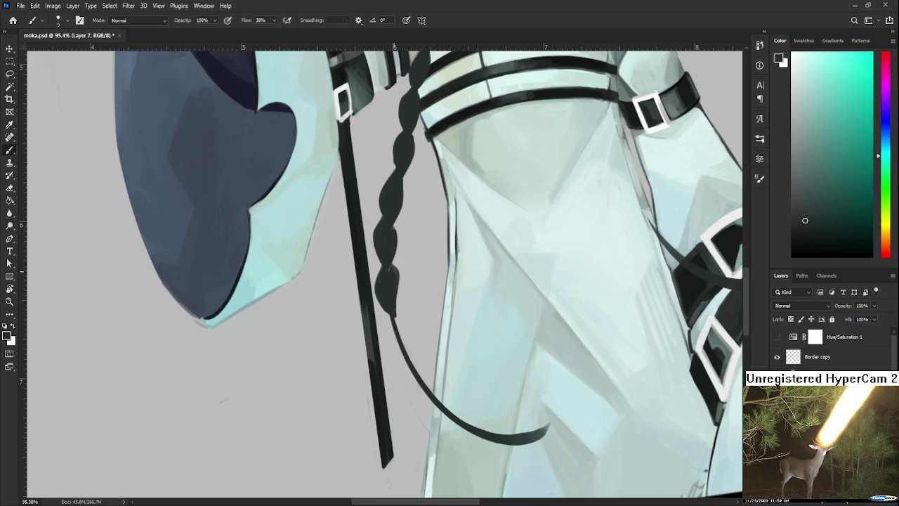
{"action": "scroll", "coordinate": [389, 295], "scroll_direction": "down", "scroll_amount": 2}
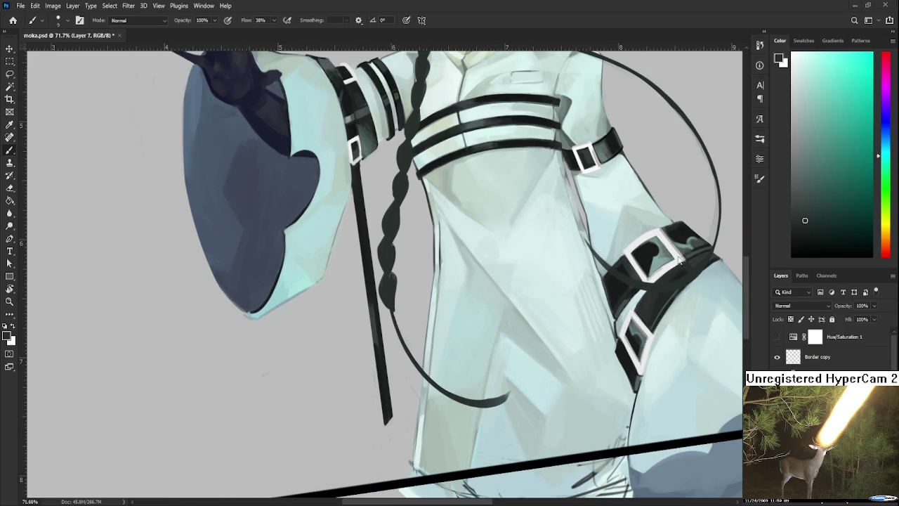
{"action": "left_click_drag", "start_coordinate": [366, 295], "coordinate": [381, 261]}
{"action": "mouse_move", "coordinate": [378, 308]}
{"action": "left_mouse_down"}
{"action": "mouse_move", "coordinate": [391, 344]}
{"action": "mouse_move", "coordinate": [389, 313]}
{"action": "mouse_move", "coordinate": [392, 369]}
{"action": "mouse_move", "coordinate": [437, 382]}
{"action": "mouse_move", "coordinate": [412, 398]}
{"action": "mouse_move", "coordinate": [410, 390]}
{"action": "mouse_move", "coordinate": [434, 391]}
{"action": "mouse_move", "coordinate": [333, 385]}
{"action": "left_mouse_up"}
{"action": "key", "text": "e"}
{"action": "key", "text": "b"}
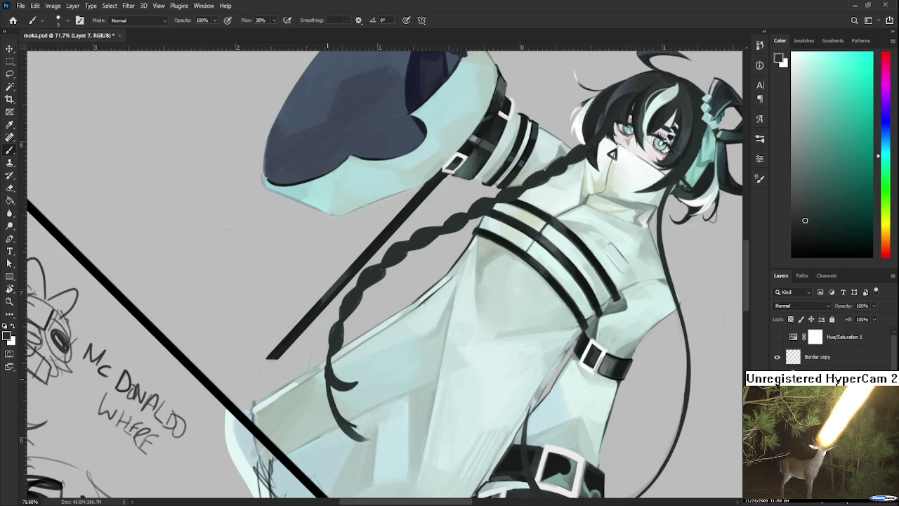
- Stroke a thin dark line along the braid-tip hook and tilt the view to 12°
{"action": "left_click_drag", "start_coordinate": [344, 416], "coordinate": [371, 430]}
{"action": "left_click_drag", "start_coordinate": [366, 393], "coordinate": [346, 376]}
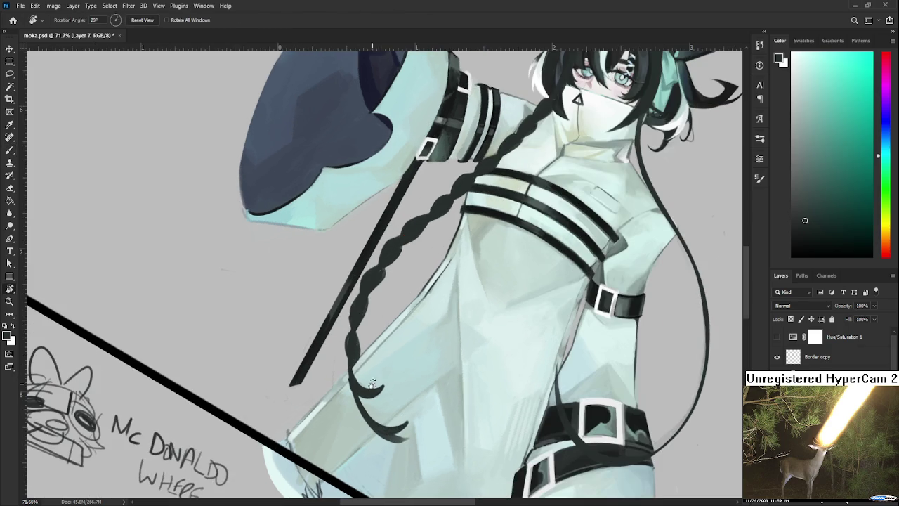
{"action": "left_click_drag", "start_coordinate": [357, 418], "coordinate": [351, 394]}
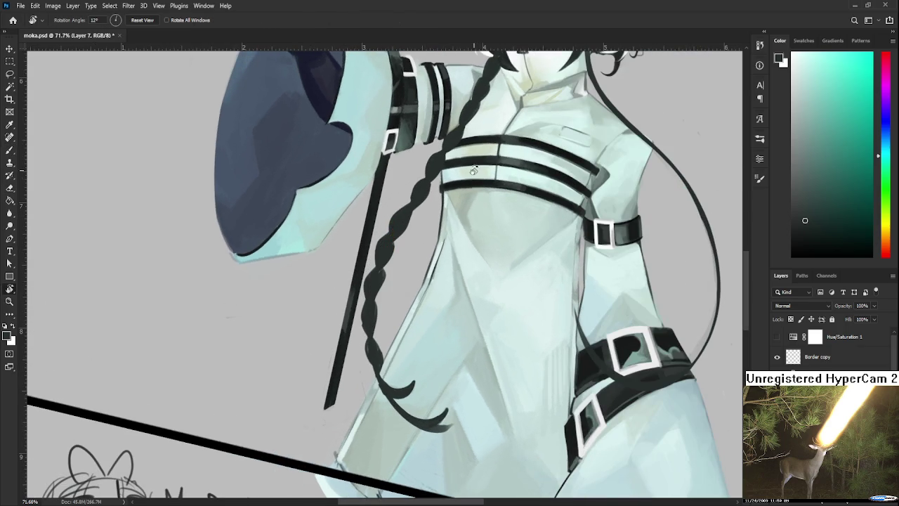
- Zoom and pan to check the whole figure, ending on the head and chest
{"action": "scroll", "coordinate": [474, 172], "scroll_direction": "down", "scroll_amount": 2}
{"action": "scroll", "coordinate": [478, 176], "scroll_direction": "down", "scroll_amount": 2}
{"action": "scroll", "coordinate": [485, 180], "scroll_direction": "down", "scroll_amount": 1}
{"action": "scroll", "coordinate": [485, 175], "scroll_direction": "up", "scroll_amount": 3}
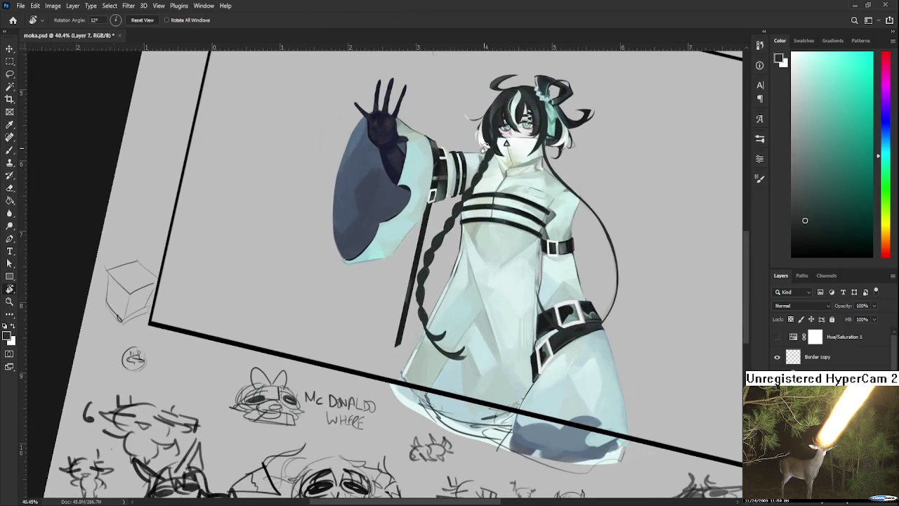
{"action": "scroll", "coordinate": [483, 169], "scroll_direction": "down", "scroll_amount": 1}
{"action": "scroll", "coordinate": [459, 269], "scroll_direction": "up", "scroll_amount": 1}
{"action": "scroll", "coordinate": [459, 274], "scroll_direction": "down", "scroll_amount": 2}
{"action": "scroll", "coordinate": [495, 271], "scroll_direction": "up", "scroll_amount": 1}
{"action": "scroll", "coordinate": [495, 271], "scroll_direction": "up", "scroll_amount": 1}
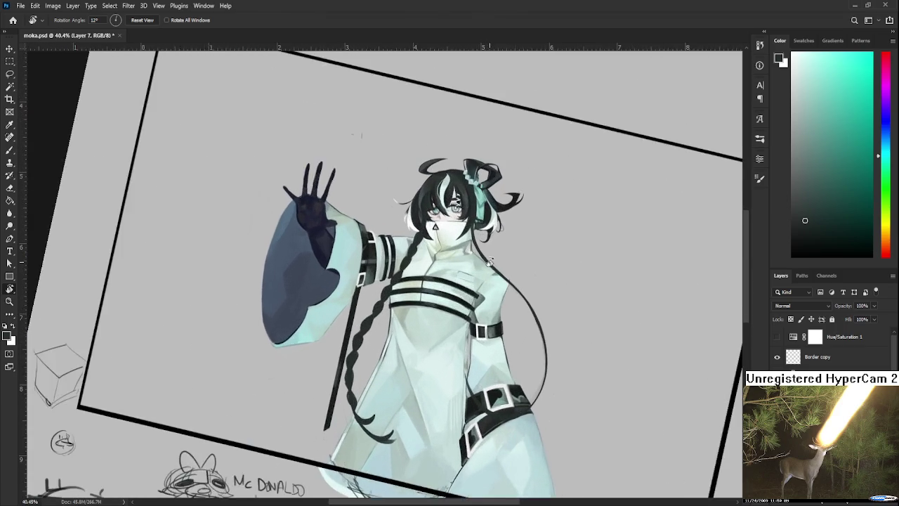
{"action": "scroll", "coordinate": [499, 289], "scroll_direction": "up", "scroll_amount": 1}
{"action": "scroll", "coordinate": [503, 302], "scroll_direction": "up", "scroll_amount": 1}
{"action": "left_click_drag", "start_coordinate": [506, 312], "coordinate": [446, 325]}
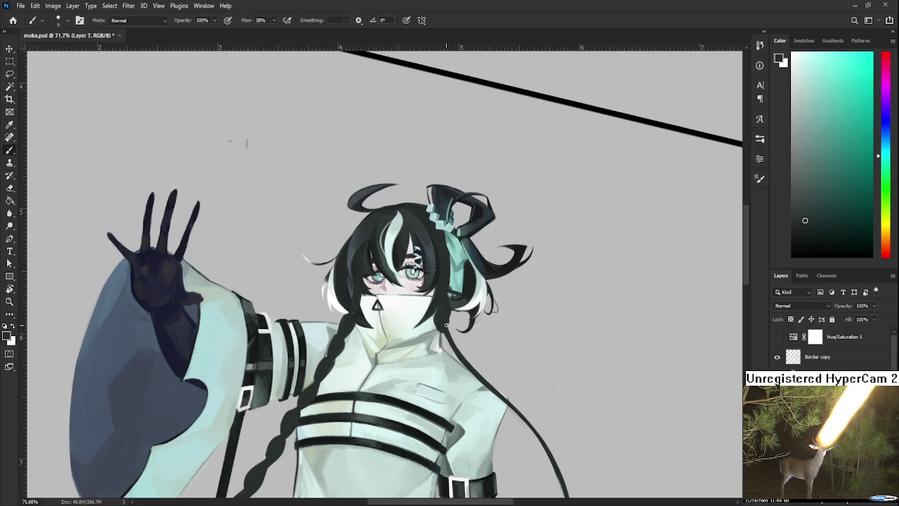
- Thicken the second strand into a dark braid with short dark strokes at its tip
{"action": "mouse_move", "coordinate": [447, 336]}
{"action": "left_mouse_down"}
{"action": "mouse_move", "coordinate": [450, 352]}
{"action": "mouse_move", "coordinate": [441, 320]}
{"action": "left_mouse_up"}
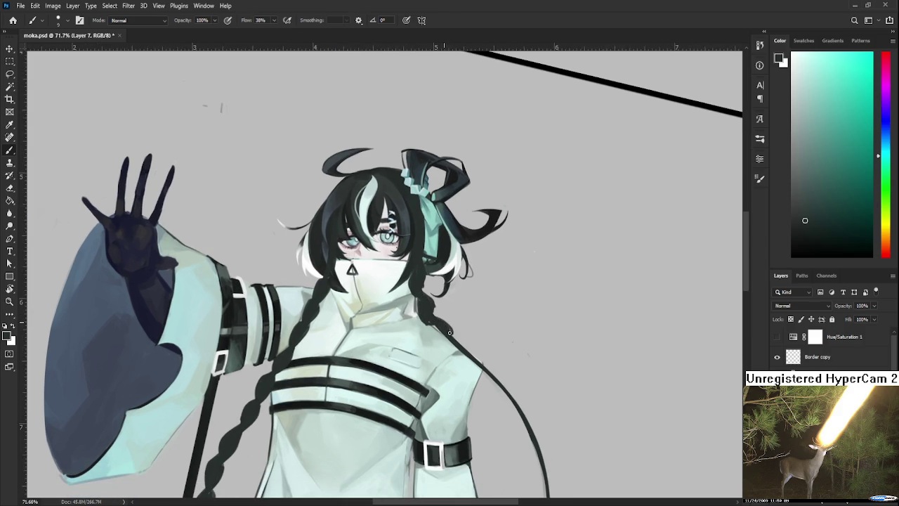
{"action": "mouse_move", "coordinate": [442, 328]}
{"action": "left_mouse_down"}
{"action": "mouse_move", "coordinate": [454, 341]}
{"action": "mouse_move", "coordinate": [438, 308]}
{"action": "mouse_move", "coordinate": [469, 340]}
{"action": "mouse_move", "coordinate": [481, 330]}
{"action": "mouse_move", "coordinate": [478, 317]}
{"action": "mouse_move", "coordinate": [474, 327]}
{"action": "mouse_move", "coordinate": [489, 279]}
{"action": "mouse_move", "coordinate": [478, 305]}
{"action": "mouse_move", "coordinate": [489, 306]}
{"action": "mouse_move", "coordinate": [489, 331]}
{"action": "mouse_move", "coordinate": [503, 336]}
{"action": "mouse_move", "coordinate": [492, 281]}
{"action": "mouse_move", "coordinate": [510, 318]}
{"action": "left_mouse_up"}
{"action": "key", "text": "ctrl+z"}
{"action": "mouse_move", "coordinate": [503, 280]}
{"action": "left_mouse_down"}
{"action": "mouse_move", "coordinate": [509, 309]}
{"action": "mouse_move", "coordinate": [512, 288]}
{"action": "mouse_move", "coordinate": [509, 309]}
{"action": "mouse_move", "coordinate": [523, 308]}
{"action": "mouse_move", "coordinate": [506, 341]}
{"action": "mouse_move", "coordinate": [512, 314]}
{"action": "mouse_move", "coordinate": [508, 348]}
{"action": "mouse_move", "coordinate": [542, 309]}
{"action": "mouse_move", "coordinate": [489, 295]}
{"action": "mouse_move", "coordinate": [483, 311]}
{"action": "left_mouse_up"}
{"action": "key", "text": "r"}
{"action": "left_click_drag", "start_coordinate": [501, 283], "coordinate": [482, 312]}
{"action": "left_click_drag", "start_coordinate": [501, 282], "coordinate": [496, 319]}
- Turn the canvas sideways and darken the strap inside the lower buckle
{"action": "key", "text": "r"}
{"action": "left_click_drag", "start_coordinate": [525, 284], "coordinate": [360, 345]}
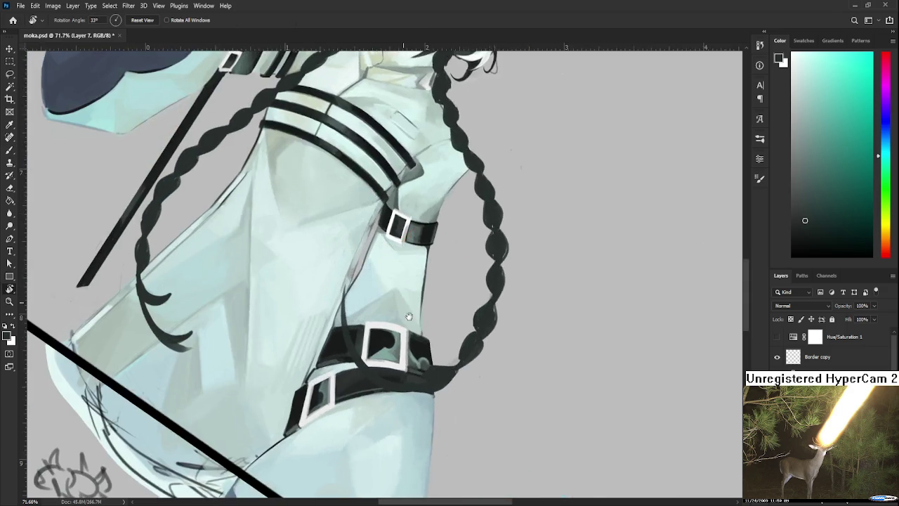
{"action": "key", "text": "b"}
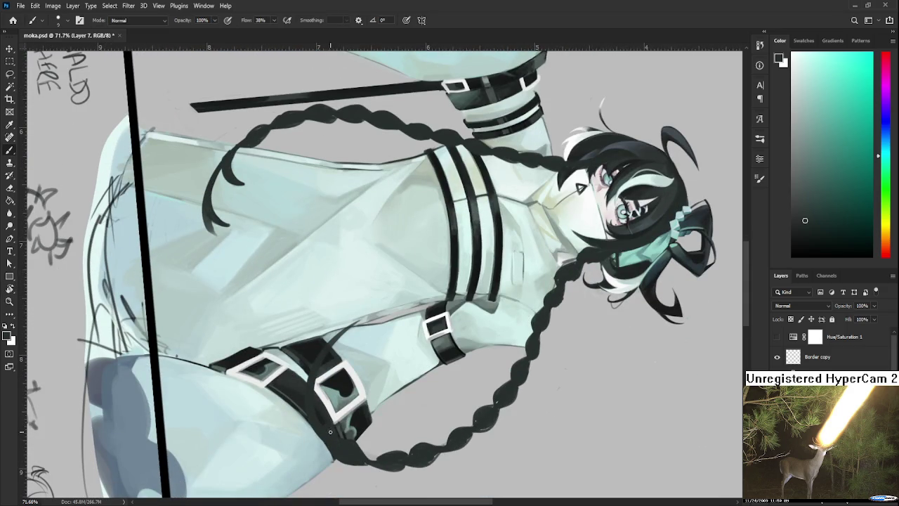
{"action": "mouse_move", "coordinate": [325, 416]}
{"action": "left_mouse_down"}
{"action": "mouse_move", "coordinate": [344, 383]}
{"action": "mouse_move", "coordinate": [323, 415]}
{"action": "left_mouse_up"}
{"action": "left_click_drag", "start_coordinate": [317, 368], "coordinate": [322, 400]}
{"action": "key", "text": "ctrl+z"}
{"action": "mouse_move", "coordinate": [334, 341]}
{"action": "left_mouse_down"}
{"action": "mouse_move", "coordinate": [317, 399]}
{"action": "mouse_move", "coordinate": [314, 373]}
{"action": "left_mouse_up"}
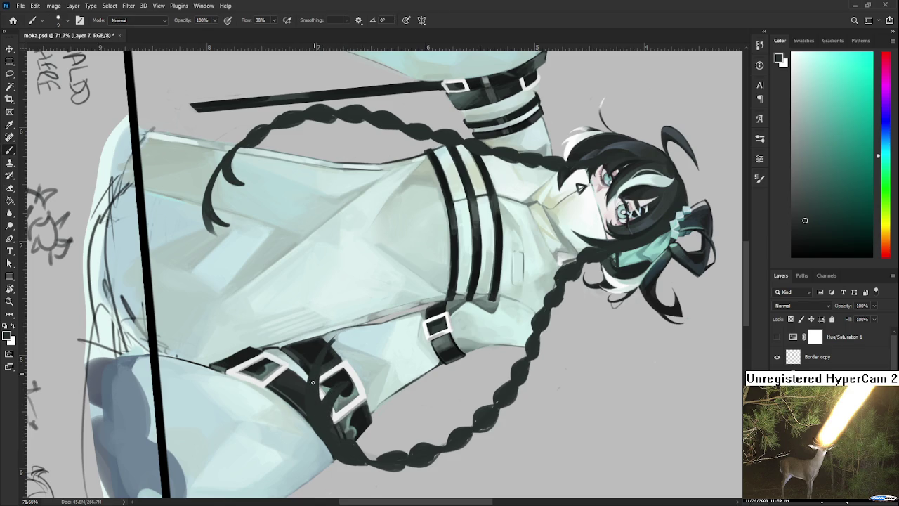
- Rotate the canvas back upright and nudge the view down and right
{"action": "key", "text": "e"}
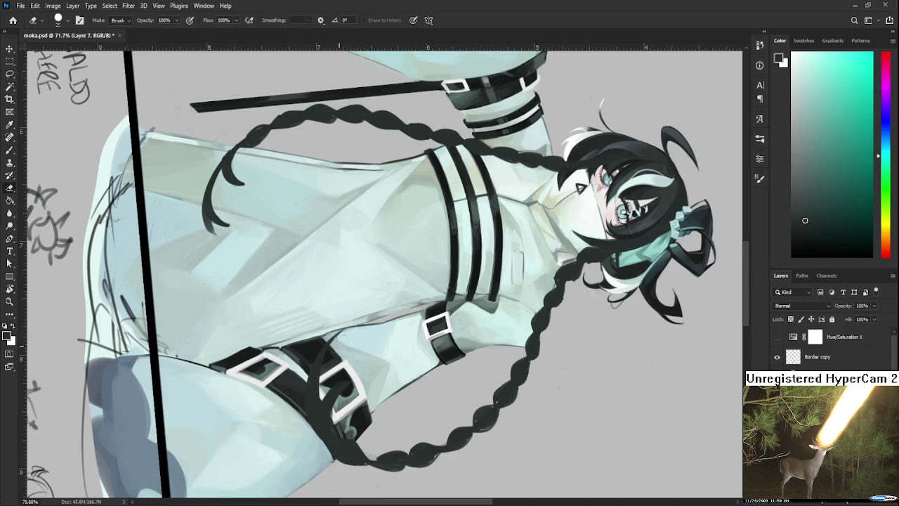
{"action": "left_click_drag", "start_coordinate": [331, 372], "coordinate": [453, 388]}
{"action": "key", "text": "b"}
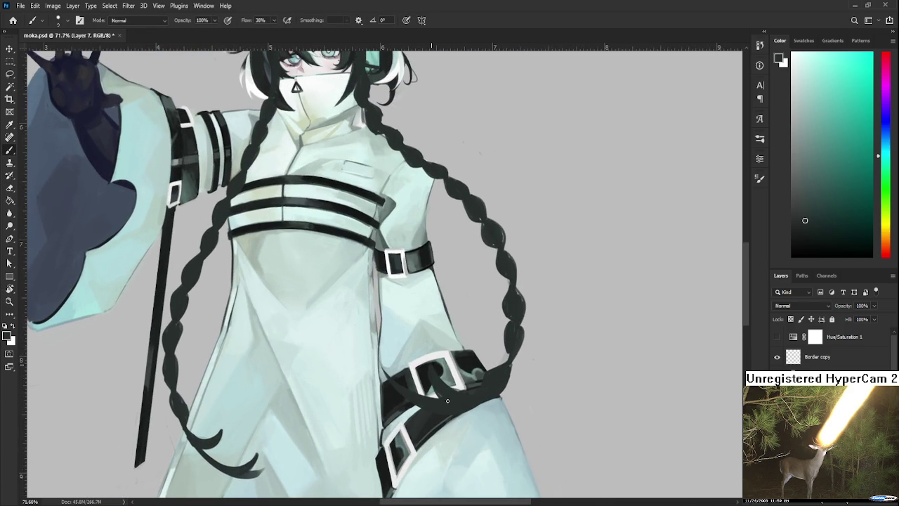
{"action": "key", "text": "e"}
{"action": "key", "text": "b"}
{"action": "key", "text": "e"}
{"action": "key", "text": "b"}
{"action": "left_click_drag", "start_coordinate": [468, 384], "coordinate": [478, 397]}
{"action": "scroll", "coordinate": [485, 386], "scroll_direction": "down", "scroll_amount": 2}
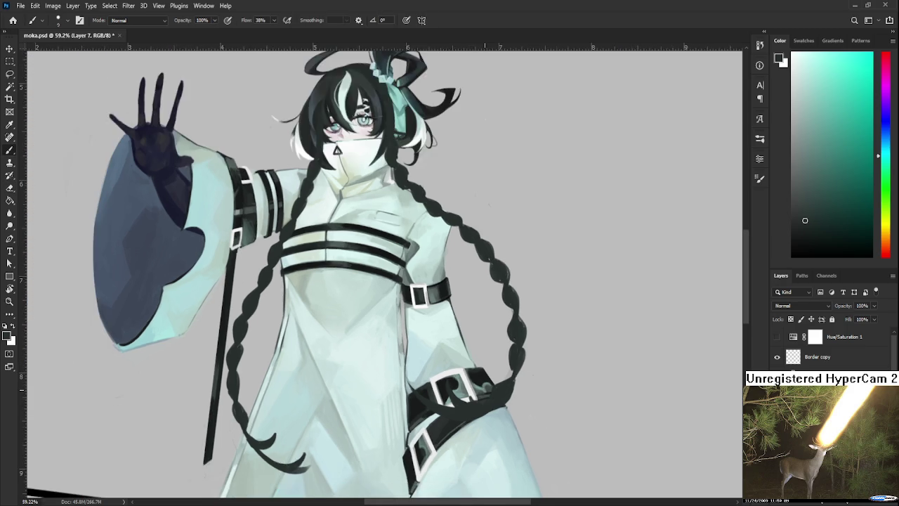
{"action": "scroll", "coordinate": [492, 387], "scroll_direction": "down", "scroll_amount": 2}
{"action": "scroll", "coordinate": [510, 384], "scroll_direction": "up", "scroll_amount": 1}
{"action": "scroll", "coordinate": [510, 384], "scroll_direction": "up", "scroll_amount": 1}
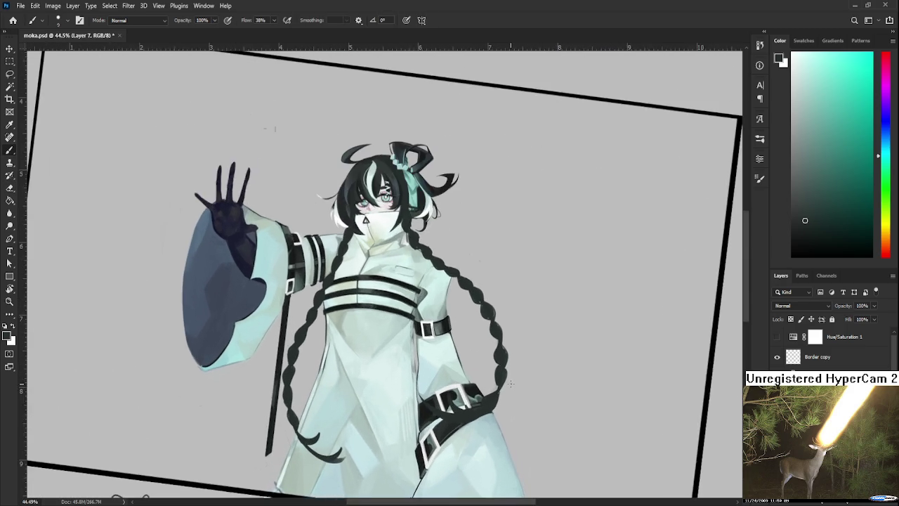
{"action": "scroll", "coordinate": [506, 381], "scroll_direction": "up", "scroll_amount": 1}
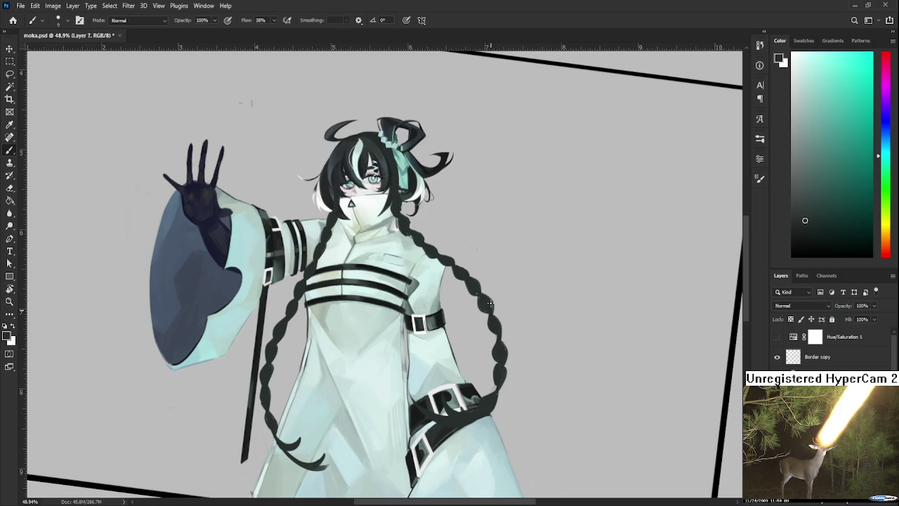
{"action": "left_click_drag", "start_coordinate": [477, 291], "coordinate": [501, 326]}
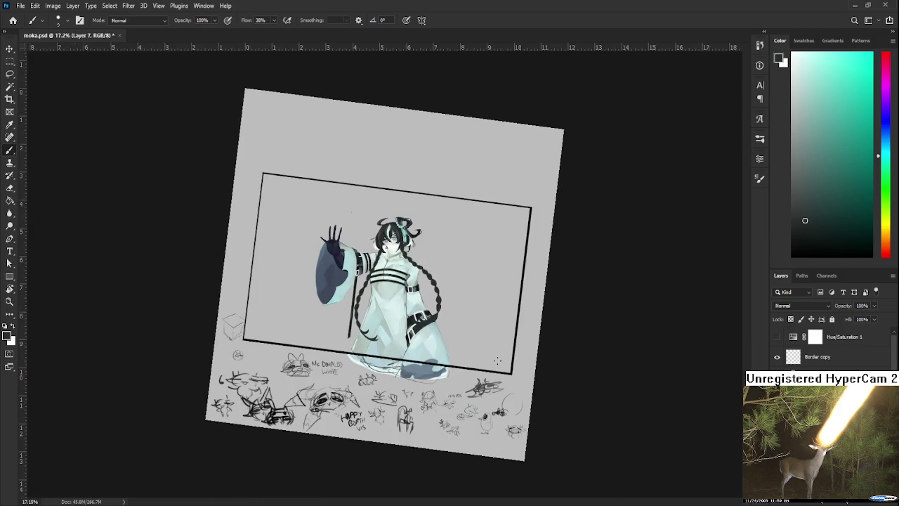
{"action": "key", "text": "r"}
{"action": "left_click_drag", "start_coordinate": [394, 450], "coordinate": [437, 444]}
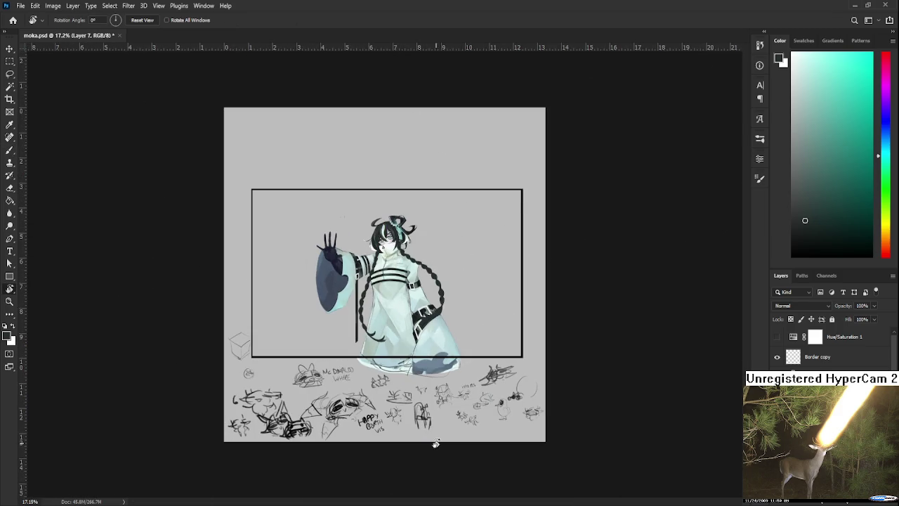
{"action": "scroll", "coordinate": [431, 261], "scroll_direction": "up", "scroll_amount": 2}
{"action": "scroll", "coordinate": [431, 261], "scroll_direction": "up", "scroll_amount": 2}
{"action": "scroll", "coordinate": [432, 261], "scroll_direction": "up", "scroll_amount": 2}
{"action": "scroll", "coordinate": [431, 260], "scroll_direction": "up", "scroll_amount": 1}
{"action": "scroll", "coordinate": [431, 260], "scroll_direction": "up", "scroll_amount": 1}
{"action": "scroll", "coordinate": [407, 282], "scroll_direction": "up", "scroll_amount": 1}
{"action": "scroll", "coordinate": [380, 316], "scroll_direction": "up", "scroll_amount": 2}
{"action": "key", "text": "b"}
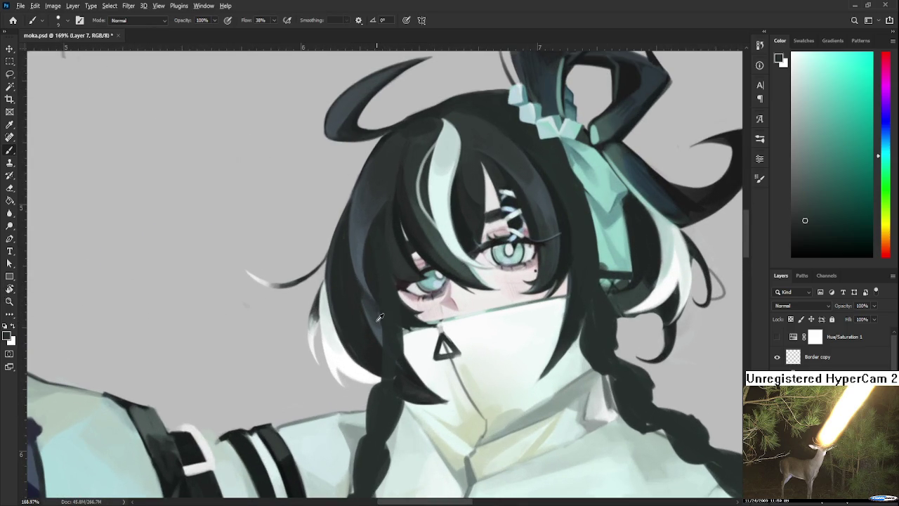
- Paint blue-grey highlight strokes on the top of the braid with a larger brush
{"action": "left_click", "coordinate": [379, 317], "text": "alt"}
{"action": "scroll", "coordinate": [393, 330], "scroll_direction": "down", "scroll_amount": 3}
{"action": "key", "text": "bracketright"}
{"action": "left_click_drag", "start_coordinate": [426, 316], "coordinate": [408, 357]}
- Sample darker teal, blue and dark hair tones from the braid for further highlights
{"action": "left_click", "coordinate": [403, 345], "text": "alt"}
{"action": "left_click", "coordinate": [421, 332], "text": "alt"}
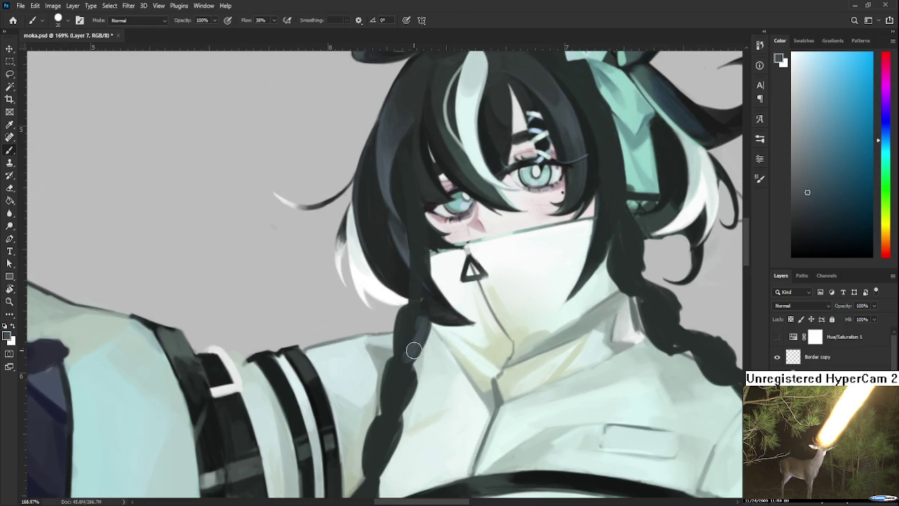
{"action": "left_click", "coordinate": [400, 343], "text": "alt"}
{"action": "left_click_drag", "start_coordinate": [407, 368], "coordinate": [422, 318]}
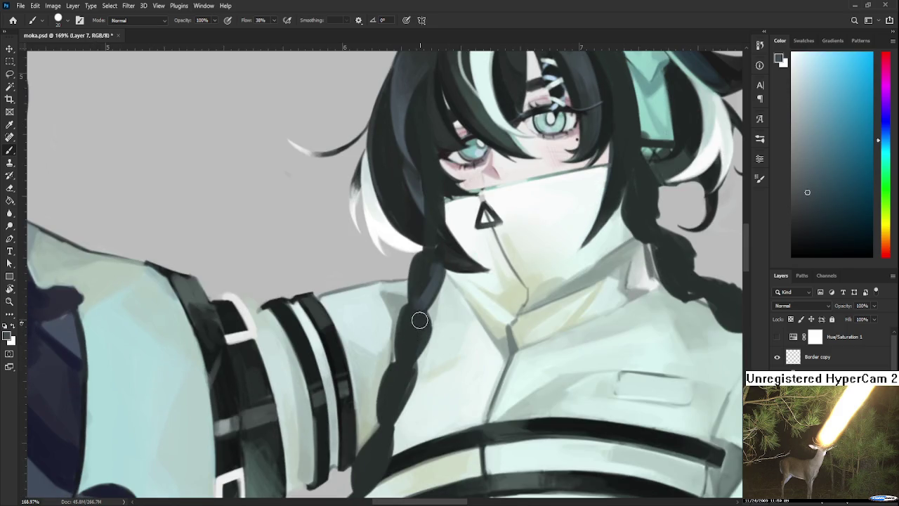
{"action": "left_click", "coordinate": [407, 351], "text": "alt"}
{"action": "left_click", "coordinate": [409, 345], "text": "alt"}
{"action": "left_click", "coordinate": [412, 341], "text": "alt"}
{"action": "left_click", "coordinate": [414, 348], "text": "alt"}
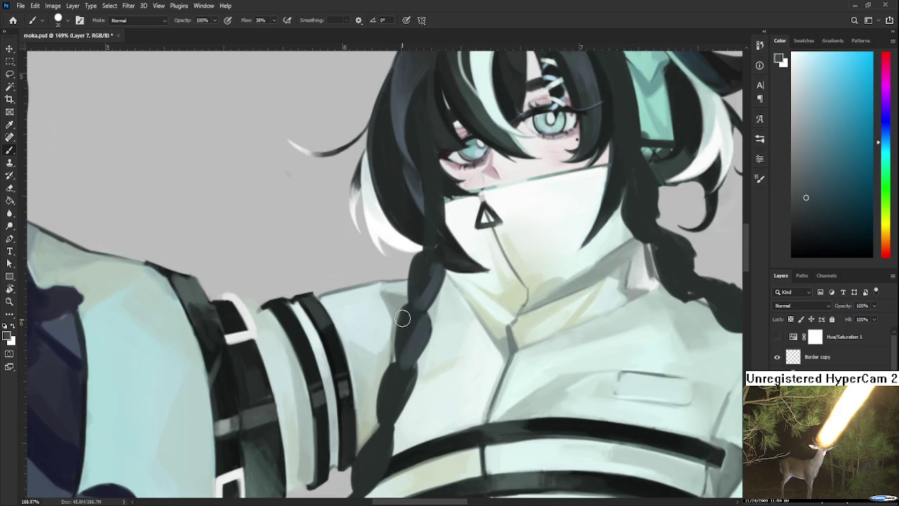
{"action": "left_click", "coordinate": [408, 325], "text": "alt"}
{"action": "left_click", "coordinate": [414, 340], "text": "alt"}
{"action": "left_click", "coordinate": [424, 276], "text": "alt"}
{"action": "left_click", "coordinate": [417, 337], "text": "alt"}
{"action": "left_click_drag", "start_coordinate": [431, 190], "coordinate": [392, 136]}
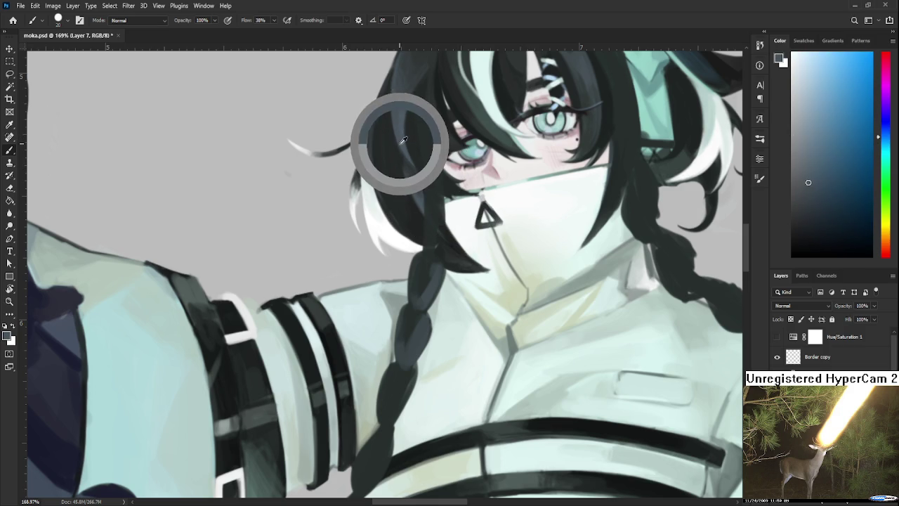
- Fill the gap between hair and braid and darken the braid's top
{"action": "mouse_move", "coordinate": [405, 272]}
{"action": "left_mouse_down"}
{"action": "mouse_move", "coordinate": [438, 266]}
{"action": "mouse_move", "coordinate": [422, 309]}
{"action": "left_mouse_up"}
{"action": "left_click_drag", "start_coordinate": [440, 265], "coordinate": [419, 308]}
{"action": "scroll", "coordinate": [420, 308], "scroll_direction": "down", "scroll_amount": 2}
{"action": "scroll", "coordinate": [429, 295], "scroll_direction": "down", "scroll_amount": 2}
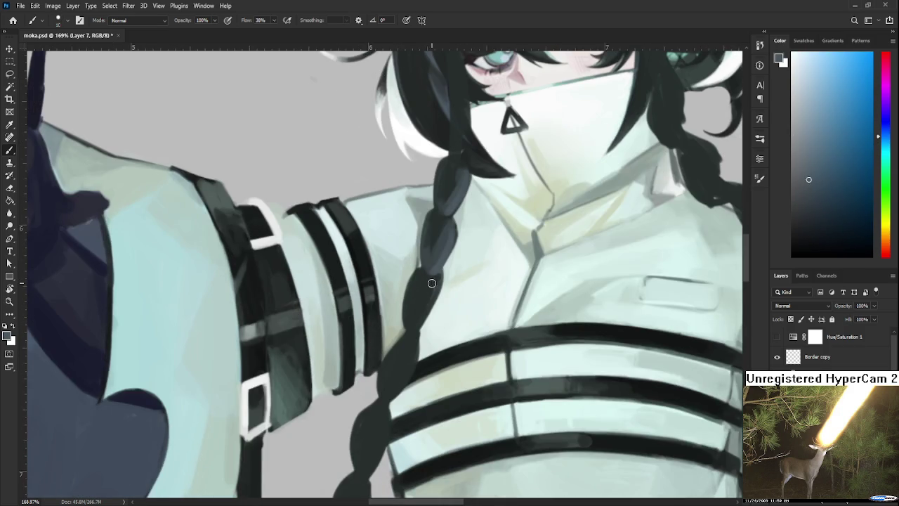
{"action": "left_click", "coordinate": [430, 288], "text": "alt"}
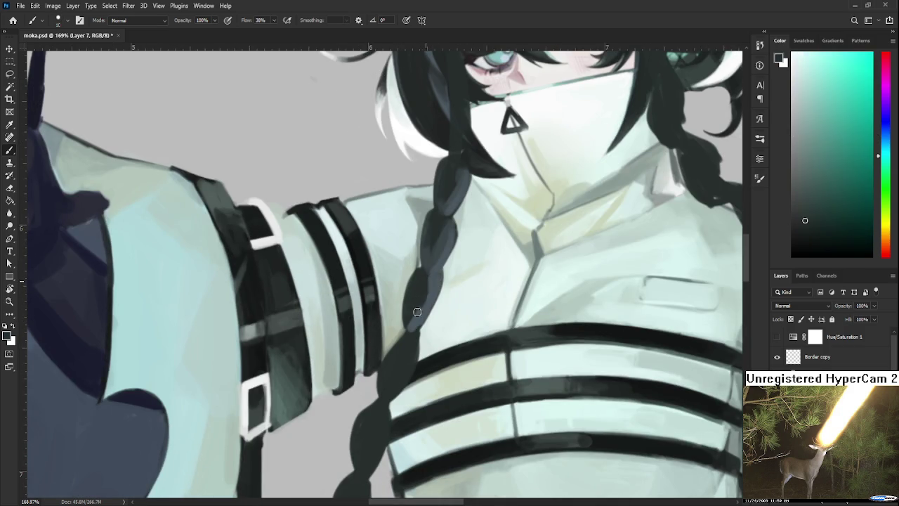
{"action": "left_click", "coordinate": [411, 320], "text": "alt"}
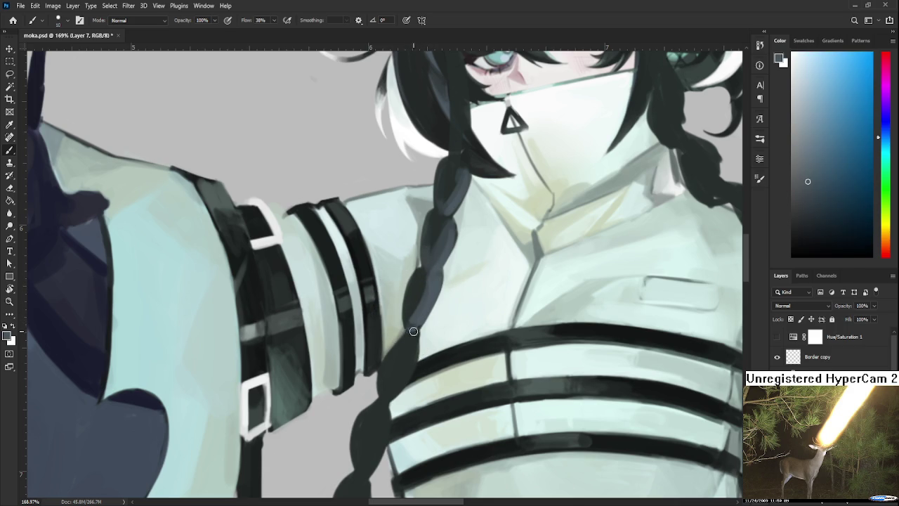
- Lighten the lower braid with small strokes, adding dark teal and blue-grey edge strokes
{"action": "mouse_move", "coordinate": [398, 376]}
{"action": "left_mouse_down"}
{"action": "mouse_move", "coordinate": [430, 284]}
{"action": "mouse_move", "coordinate": [399, 342]}
{"action": "left_mouse_up"}
{"action": "left_click", "coordinate": [427, 281], "text": "alt"}
{"action": "left_click", "coordinate": [419, 284], "text": "alt"}
{"action": "left_click", "coordinate": [424, 315], "text": "alt"}
{"action": "left_click", "coordinate": [427, 317], "text": "alt"}
{"action": "left_click", "coordinate": [412, 311], "text": "alt"}
{"action": "left_click", "coordinate": [407, 327], "text": "alt"}
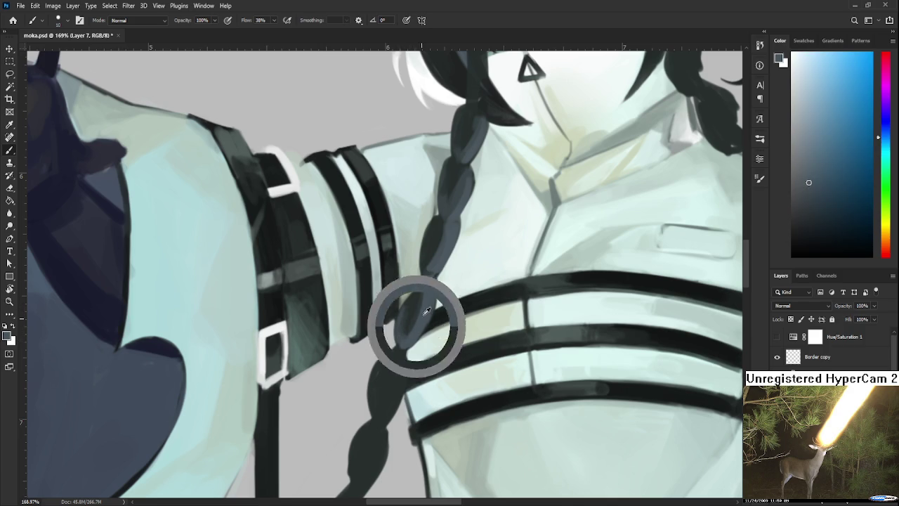
- Sample darker braid tones and a dark green from beside the eye
{"action": "scroll", "coordinate": [406, 332], "scroll_direction": "up", "scroll_amount": 3}
{"action": "left_click", "coordinate": [415, 334], "text": "alt"}
{"action": "left_click", "coordinate": [408, 345], "text": "alt"}
{"action": "scroll", "coordinate": [406, 344], "scroll_direction": "up", "scroll_amount": 3}
{"action": "scroll", "coordinate": [404, 354], "scroll_direction": "up", "scroll_amount": 1}
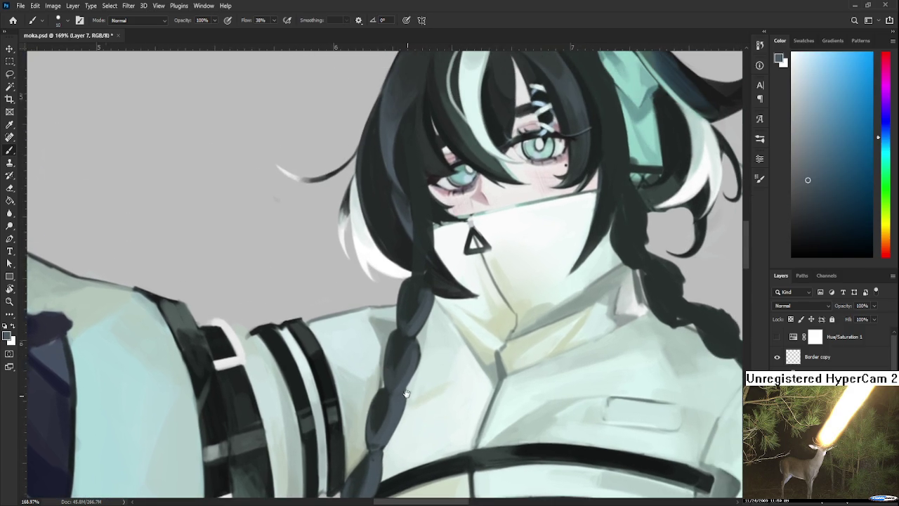
{"action": "scroll", "coordinate": [397, 352], "scroll_direction": "up", "scroll_amount": 3}
{"action": "left_click", "coordinate": [430, 221], "text": "alt"}
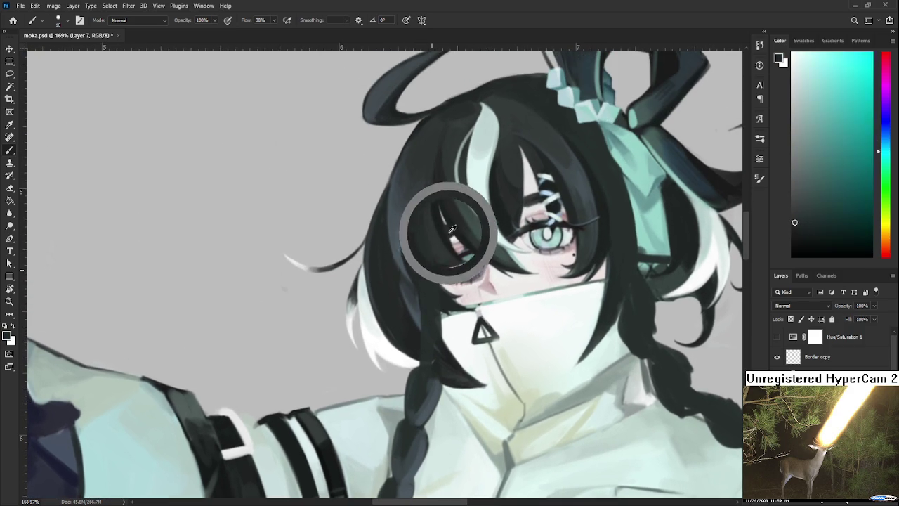
{"action": "scroll", "coordinate": [409, 317], "scroll_direction": "down", "scroll_amount": 3}
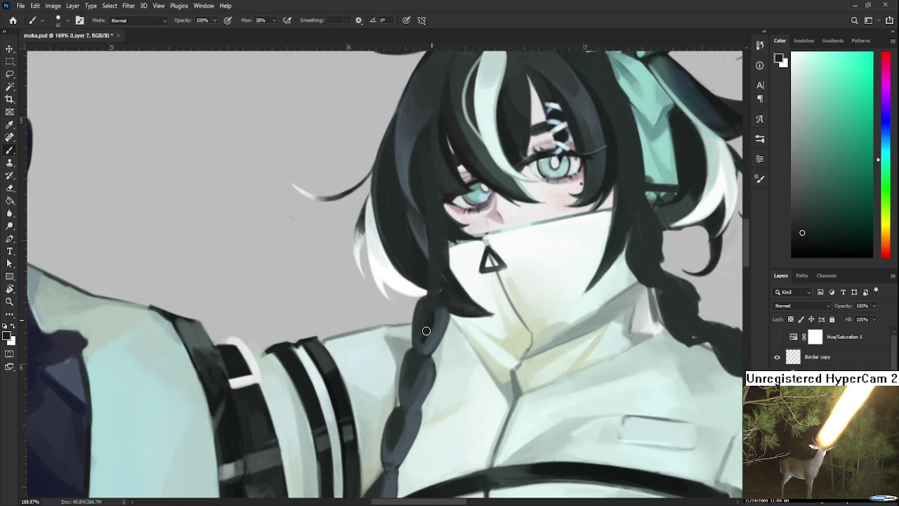
- Dab sampled braid colours along the middle woven segments of the braid
{"action": "left_click", "coordinate": [440, 311], "text": "alt"}
{"action": "left_click", "coordinate": [429, 323], "text": "alt"}
{"action": "left_click", "coordinate": [434, 313], "text": "alt"}
{"action": "scroll", "coordinate": [425, 322], "scroll_direction": "down", "scroll_amount": 2}
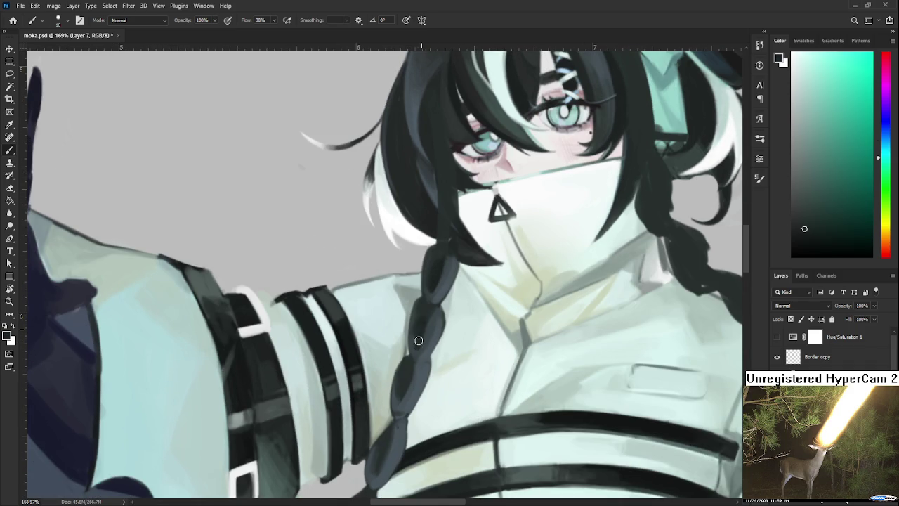
{"action": "left_click", "coordinate": [430, 335], "text": "alt"}
{"action": "left_click", "coordinate": [415, 352], "text": "alt"}
{"action": "scroll", "coordinate": [413, 325], "scroll_direction": "down", "scroll_amount": 2}
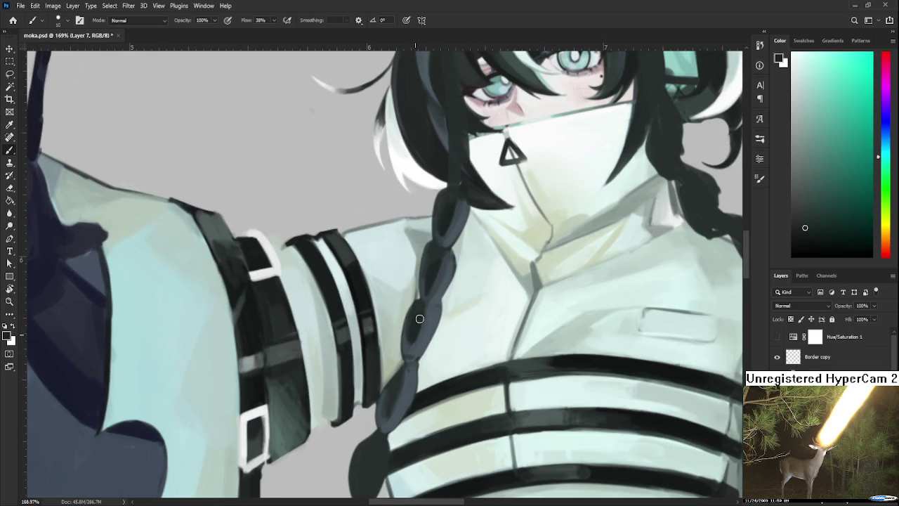
{"action": "scroll", "coordinate": [418, 325], "scroll_direction": "down", "scroll_amount": 2}
- Shade the braid with dark blue-grey and dark teal-grey sampled from it
{"action": "left_click", "coordinate": [405, 349], "text": "alt"}
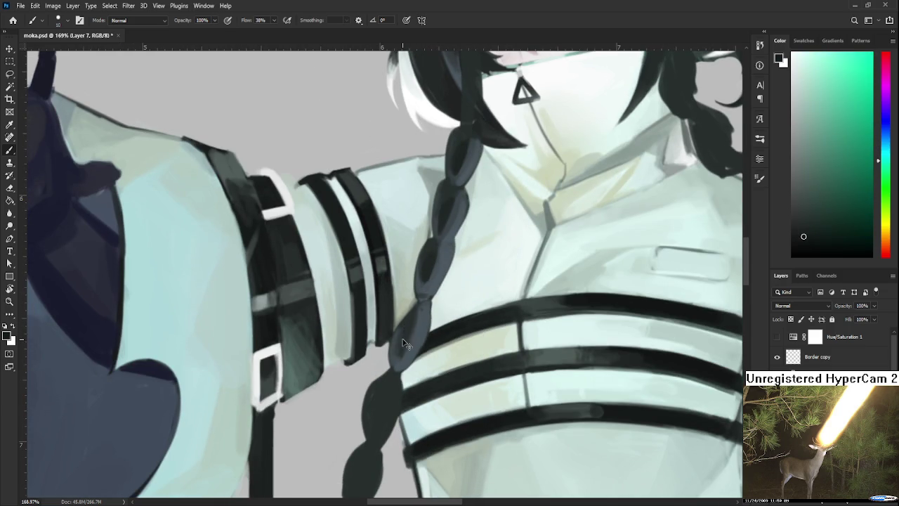
{"action": "left_click", "coordinate": [401, 351], "text": "alt"}
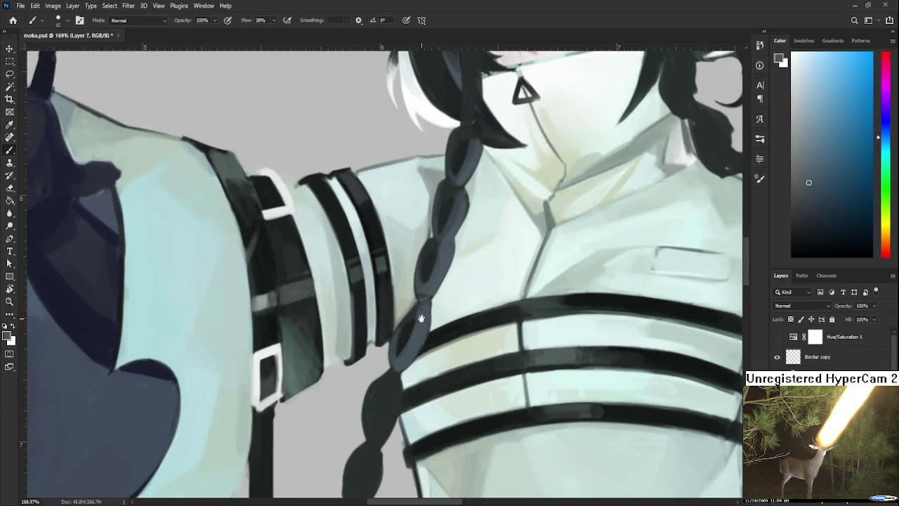
{"action": "scroll", "coordinate": [416, 328], "scroll_direction": "up", "scroll_amount": 2}
{"action": "left_click", "coordinate": [419, 332], "text": "alt"}
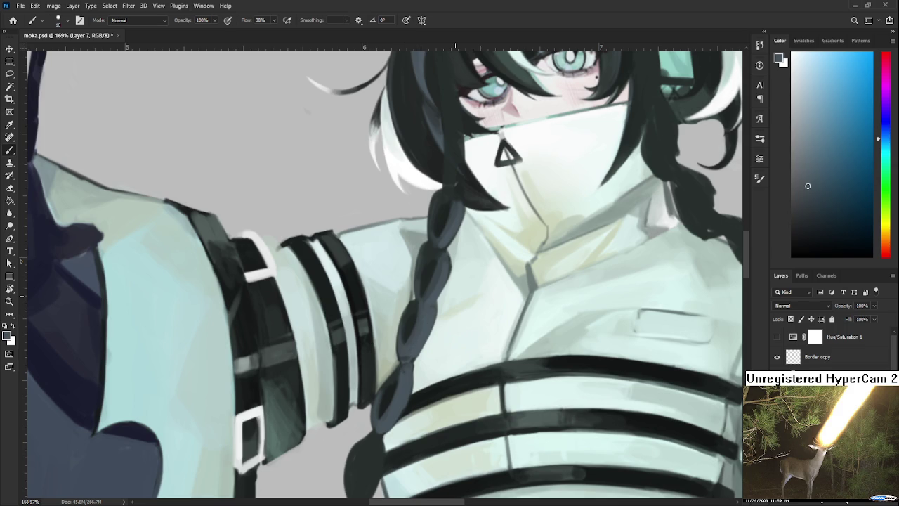
{"action": "scroll", "coordinate": [420, 309], "scroll_direction": "down", "scroll_amount": 2}
{"action": "scroll", "coordinate": [425, 306], "scroll_direction": "down", "scroll_amount": 2}
{"action": "scroll", "coordinate": [433, 300], "scroll_direction": "down", "scroll_amount": 2}
{"action": "scroll", "coordinate": [432, 300], "scroll_direction": "up", "scroll_amount": 3}
{"action": "scroll", "coordinate": [421, 289], "scroll_direction": "up", "scroll_amount": 3}
{"action": "scroll", "coordinate": [411, 281], "scroll_direction": "up", "scroll_amount": 3}
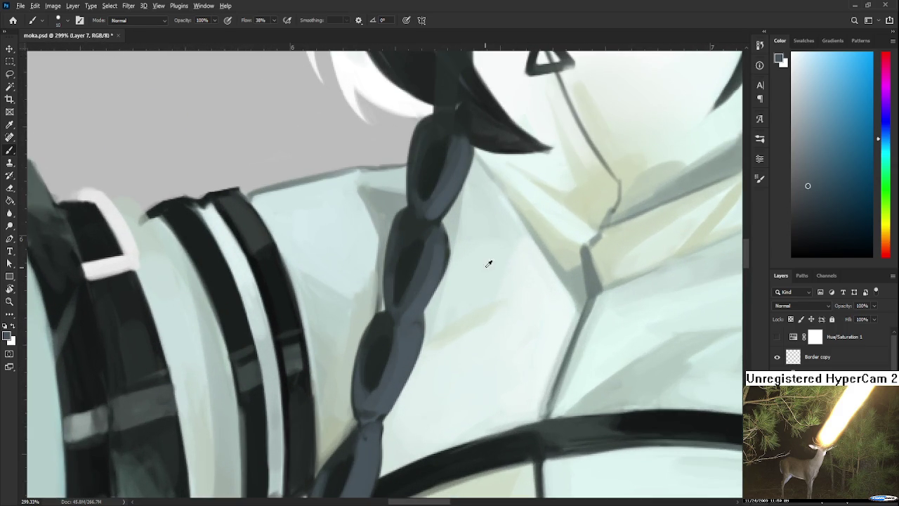
{"action": "left_click", "coordinate": [390, 337], "text": "alt"}
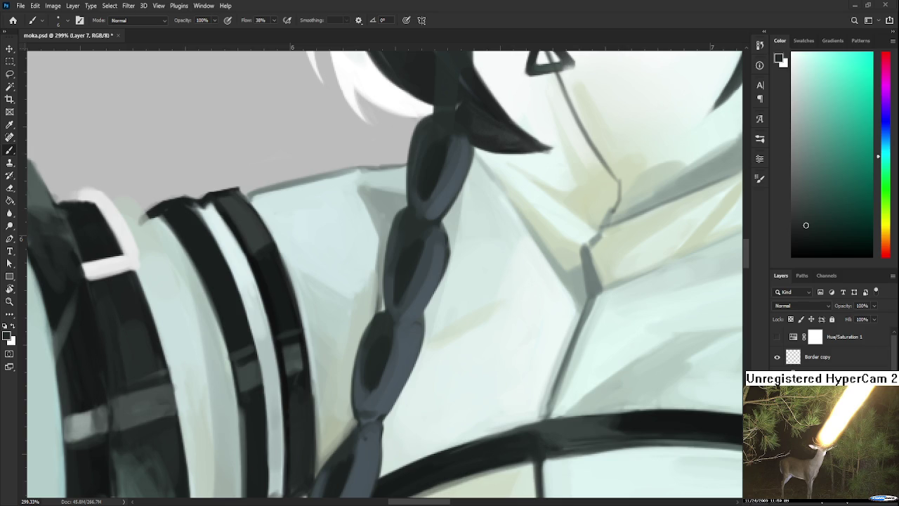
- Split the long braid segment into two lozenges with darker blue-grey strokes
{"action": "left_click_drag", "start_coordinate": [416, 326], "coordinate": [421, 266]}
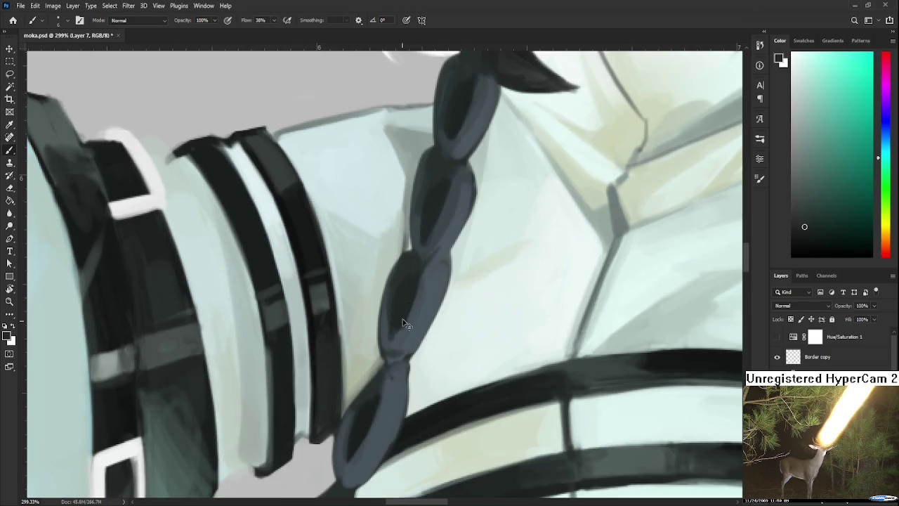
{"action": "left_click", "coordinate": [431, 272], "text": "alt"}
{"action": "left_click_drag", "start_coordinate": [427, 261], "coordinate": [391, 359]}
{"action": "left_click_drag", "start_coordinate": [423, 281], "coordinate": [392, 364]}
{"action": "left_click", "coordinate": [393, 293], "text": "alt"}
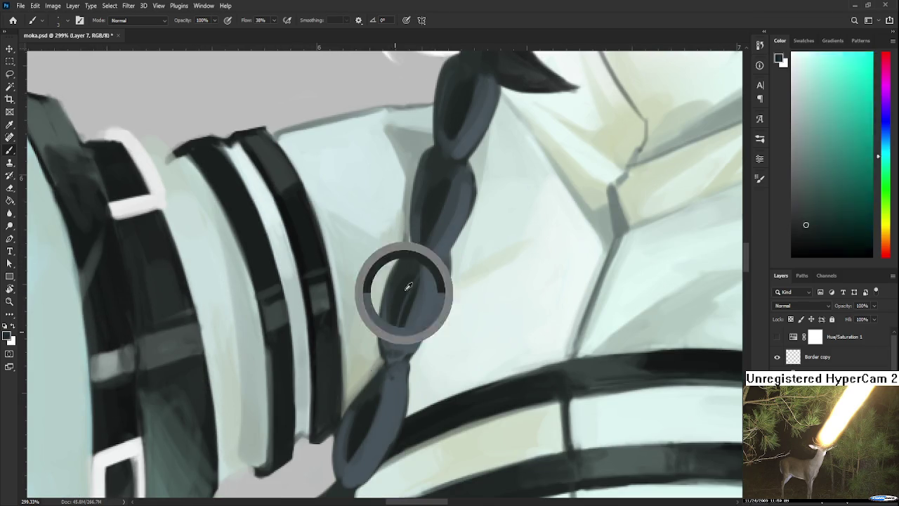
{"action": "left_click", "coordinate": [413, 298], "text": "alt"}
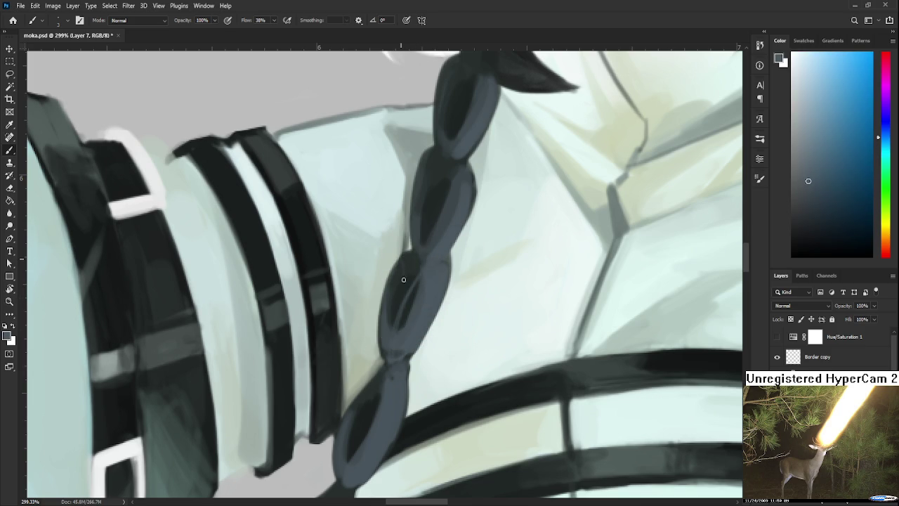
- Lighten the upper braid segment's left edge with a bluer grey
{"action": "scroll", "coordinate": [406, 290], "scroll_direction": "up", "scroll_amount": 5}
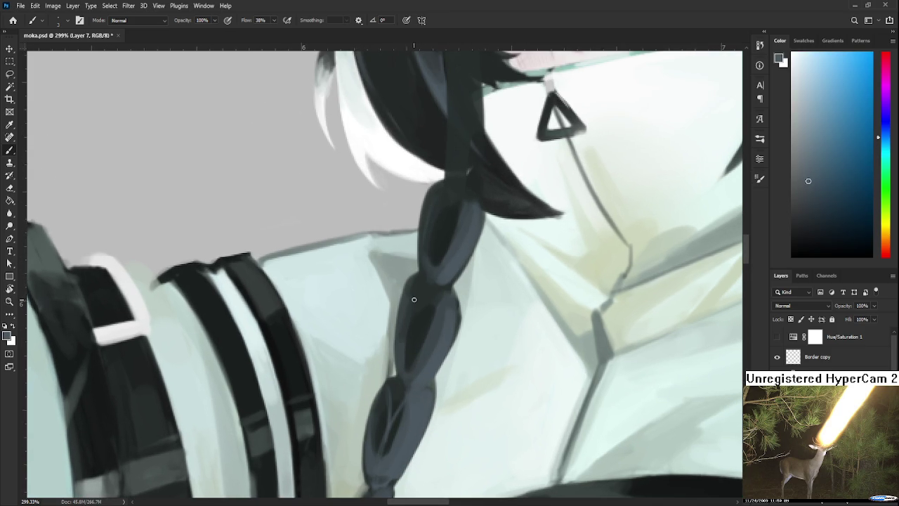
{"action": "left_click", "coordinate": [409, 306], "text": "alt"}
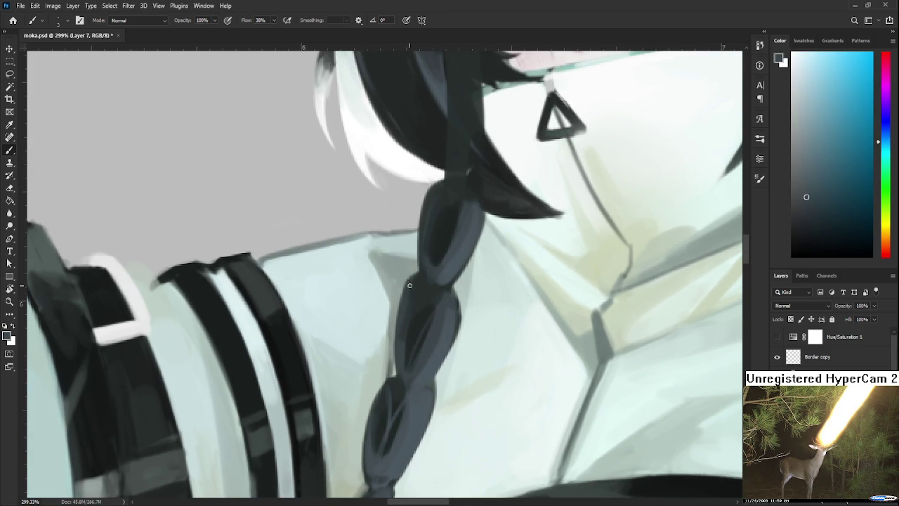
{"action": "left_click", "coordinate": [411, 315], "text": "alt"}
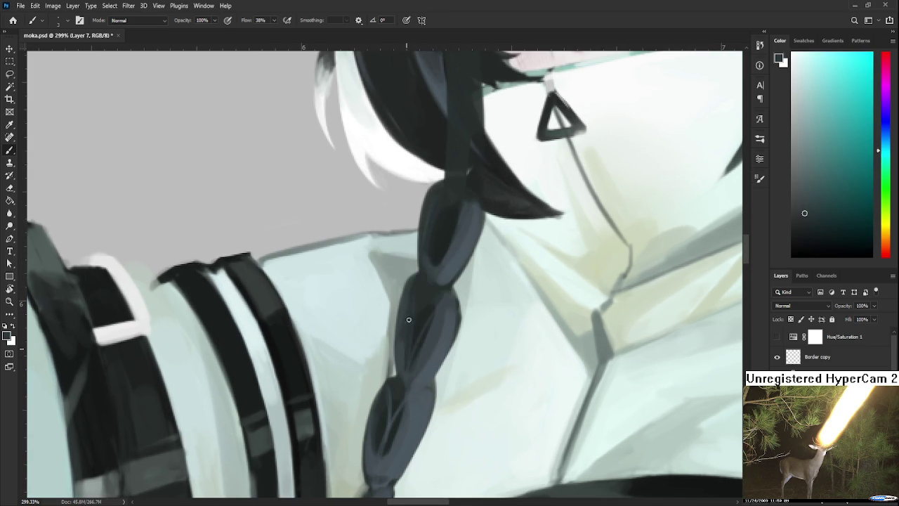
{"action": "left_click_drag", "start_coordinate": [414, 281], "coordinate": [404, 340]}
{"action": "left_click", "coordinate": [442, 371], "text": "alt"}
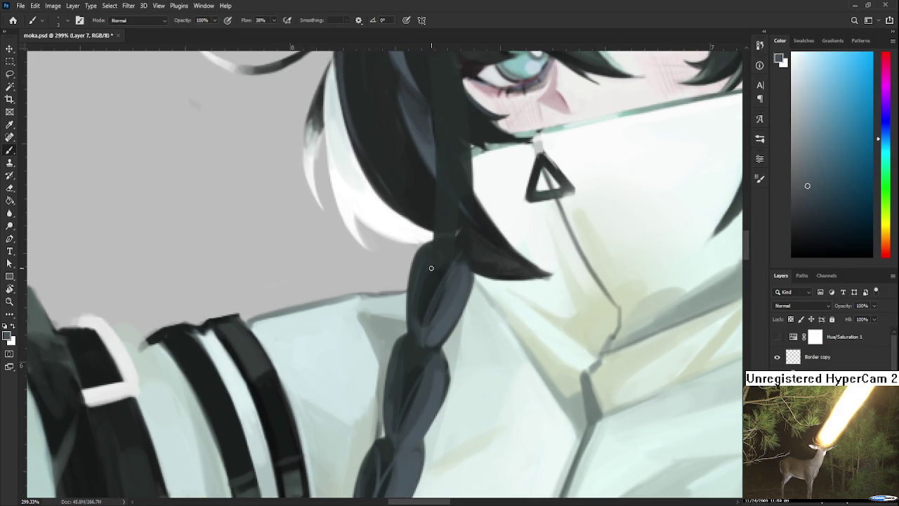
{"action": "left_click_drag", "start_coordinate": [423, 253], "coordinate": [419, 331]}
- Trim the braid's left edge near the hair with a smaller eraser
{"action": "key", "text": "e"}
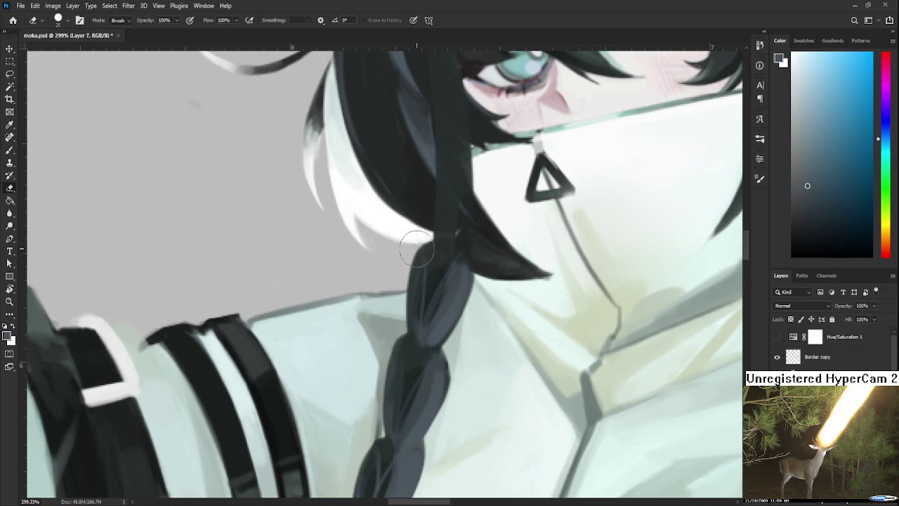
{"action": "key", "text": "bracketleft"}
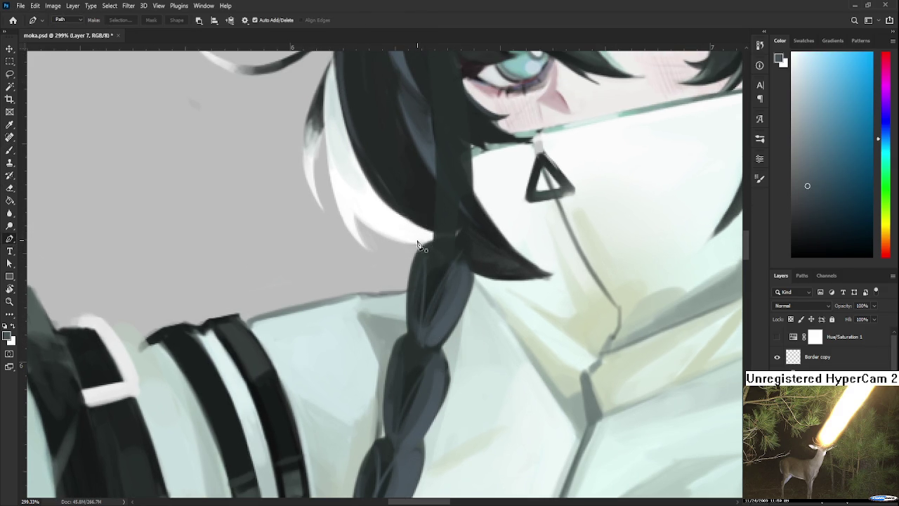
{"action": "key", "text": "bracketleft"}
{"action": "key", "text": "bracketleft"}
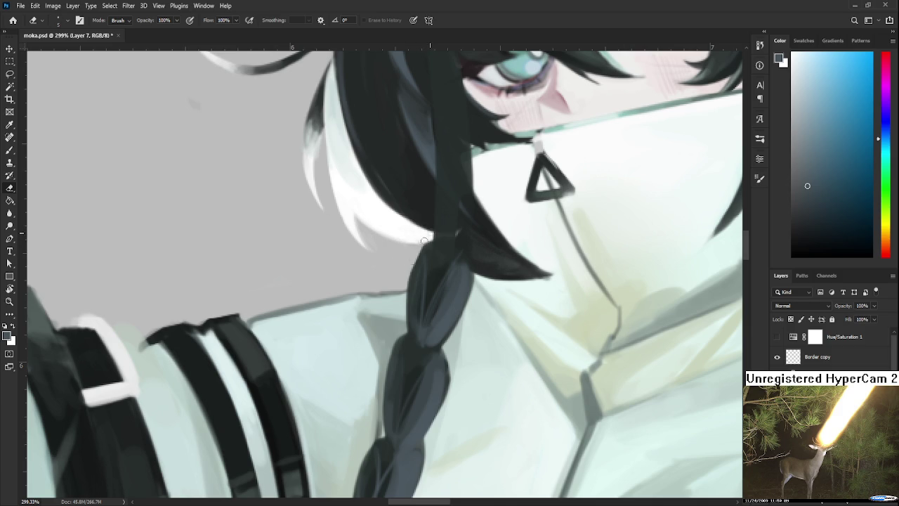
{"action": "left_click_drag", "start_coordinate": [408, 293], "coordinate": [427, 237]}
{"action": "left_click_drag", "start_coordinate": [401, 327], "coordinate": [411, 262]}
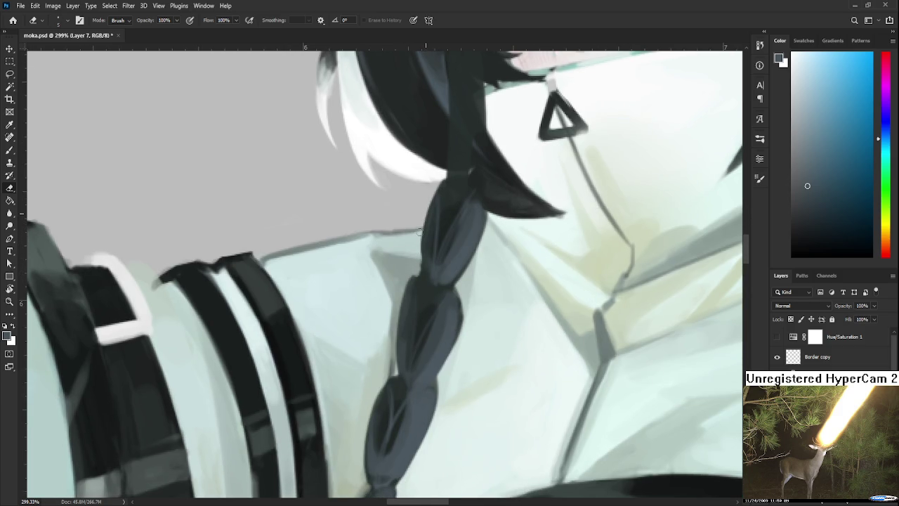
- Pick a darker cyan-green for the braid and bring more braid into view
{"action": "key", "text": "b"}
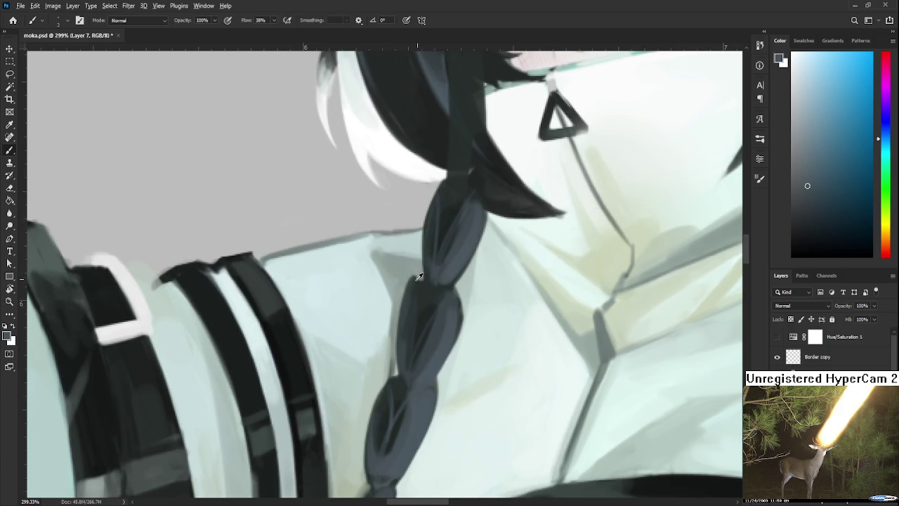
{"action": "left_click", "coordinate": [414, 277], "text": "alt"}
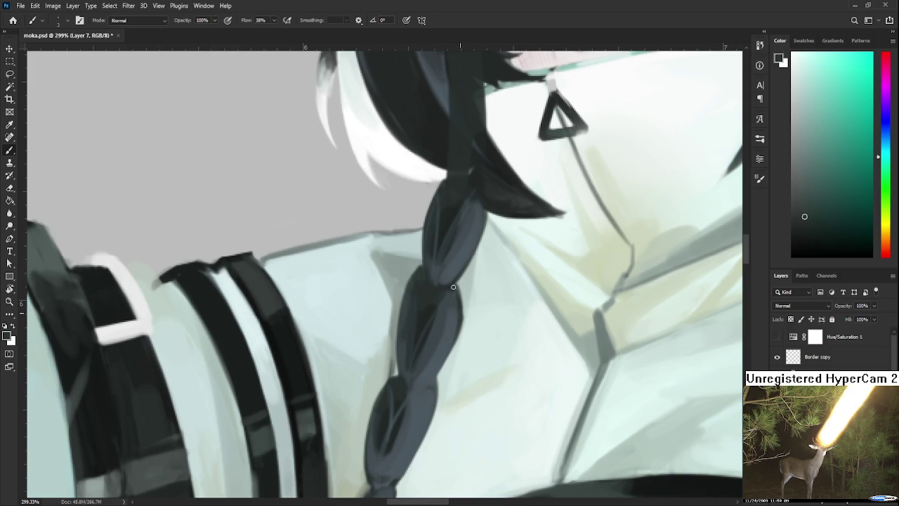
{"action": "left_click_drag", "start_coordinate": [458, 330], "coordinate": [478, 247]}
{"action": "scroll", "coordinate": [468, 266], "scroll_direction": "down", "scroll_amount": 3}
{"action": "scroll", "coordinate": [469, 266], "scroll_direction": "down", "scroll_amount": 2}
{"action": "key", "text": "e"}
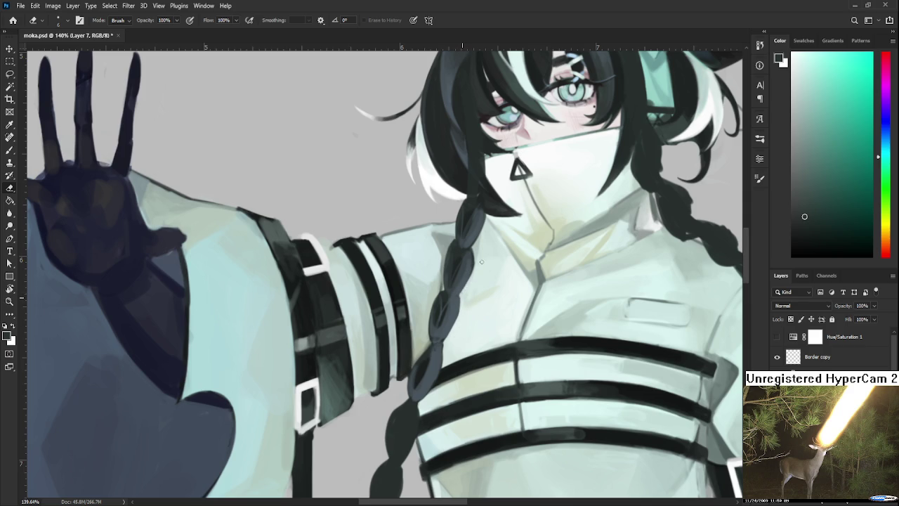
{"action": "left_click_drag", "start_coordinate": [481, 261], "coordinate": [502, 207]}
{"action": "scroll", "coordinate": [484, 270], "scroll_direction": "down", "scroll_amount": 3}
{"action": "scroll", "coordinate": [482, 278], "scroll_direction": "down", "scroll_amount": 2}
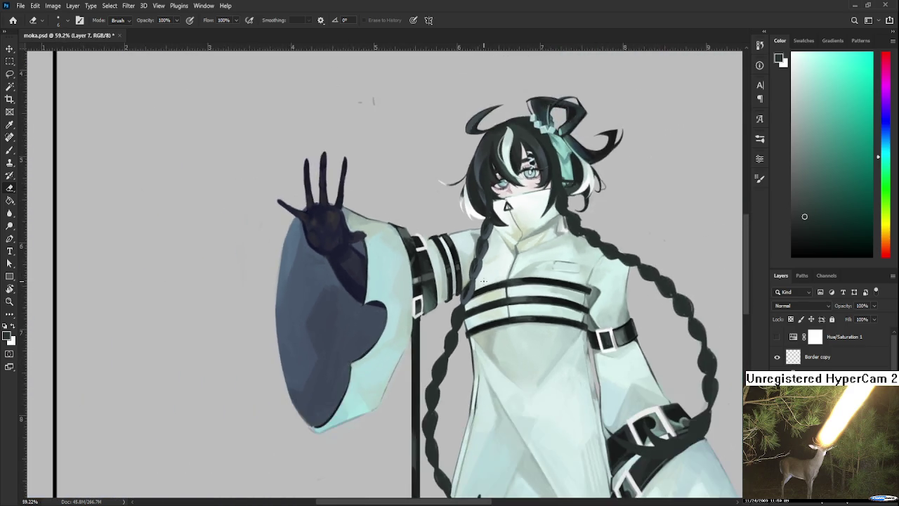
{"action": "scroll", "coordinate": [481, 285], "scroll_direction": "down", "scroll_amount": 1}
{"action": "scroll", "coordinate": [481, 283], "scroll_direction": "down", "scroll_amount": 2}
{"action": "scroll", "coordinate": [482, 286], "scroll_direction": "down", "scroll_amount": 1}
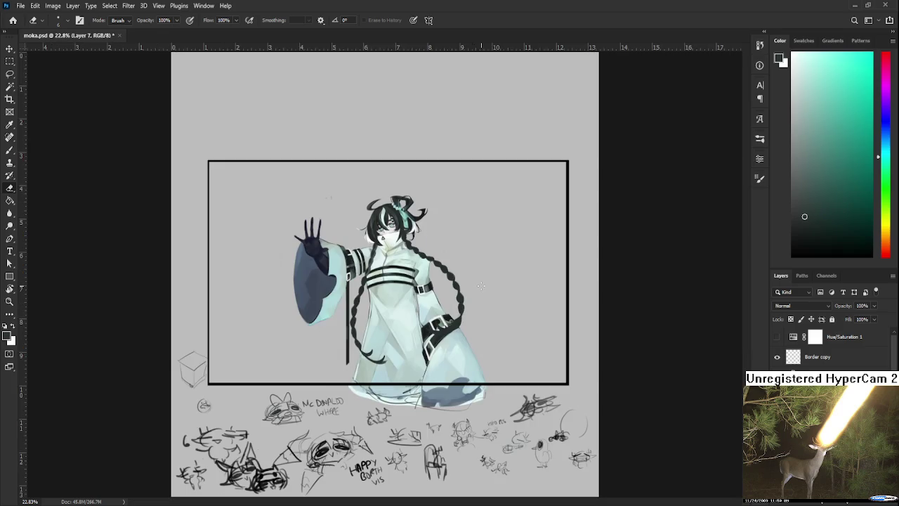
{"action": "scroll", "coordinate": [423, 279], "scroll_direction": "up", "scroll_amount": 2}
{"action": "scroll", "coordinate": [432, 270], "scroll_direction": "up", "scroll_amount": 1}
{"action": "scroll", "coordinate": [439, 260], "scroll_direction": "up", "scroll_amount": 1}
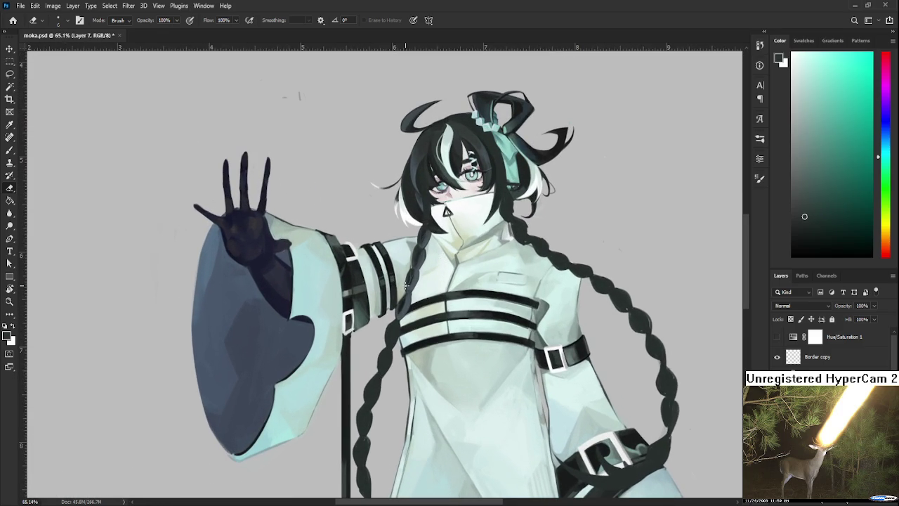
{"action": "scroll", "coordinate": [406, 284], "scroll_direction": "up", "scroll_amount": 1}
{"action": "scroll", "coordinate": [411, 289], "scroll_direction": "up", "scroll_amount": 1}
{"action": "scroll", "coordinate": [414, 302], "scroll_direction": "down", "scroll_amount": 1}
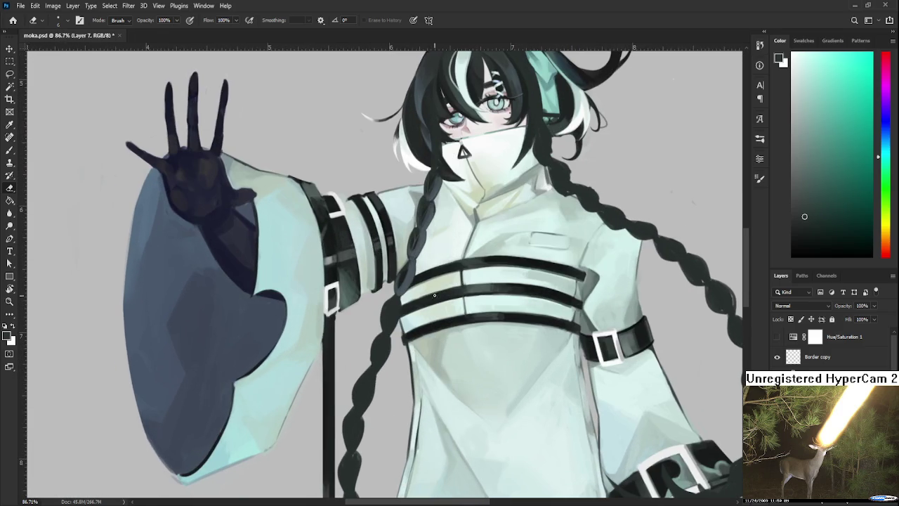
{"action": "key", "text": "b"}
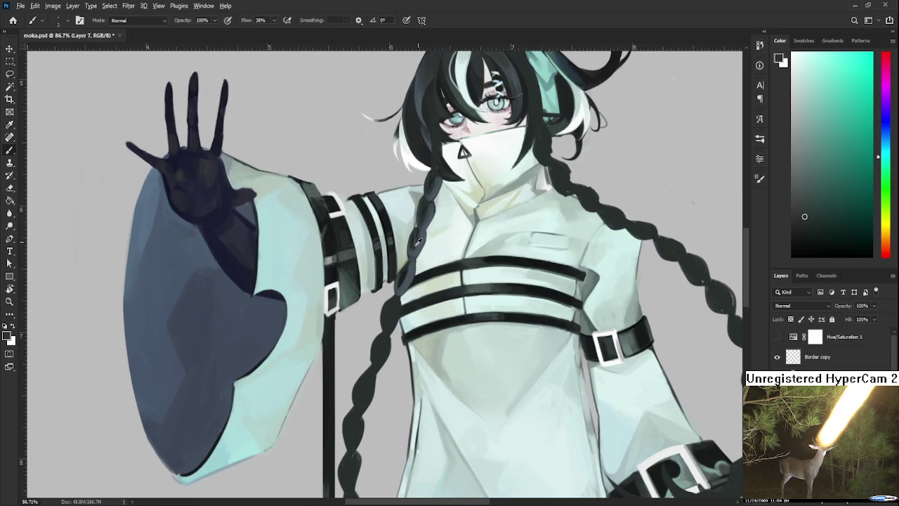
- Sample cyan, dark green-teal and dark blue from the braid near the chest straps
{"action": "left_click", "coordinate": [416, 239], "text": "alt"}
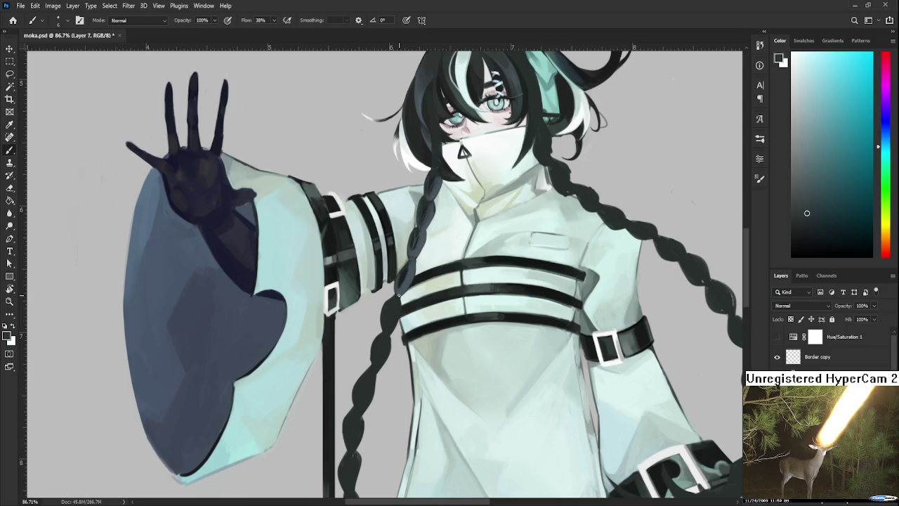
{"action": "left_click", "coordinate": [400, 295], "text": "alt"}
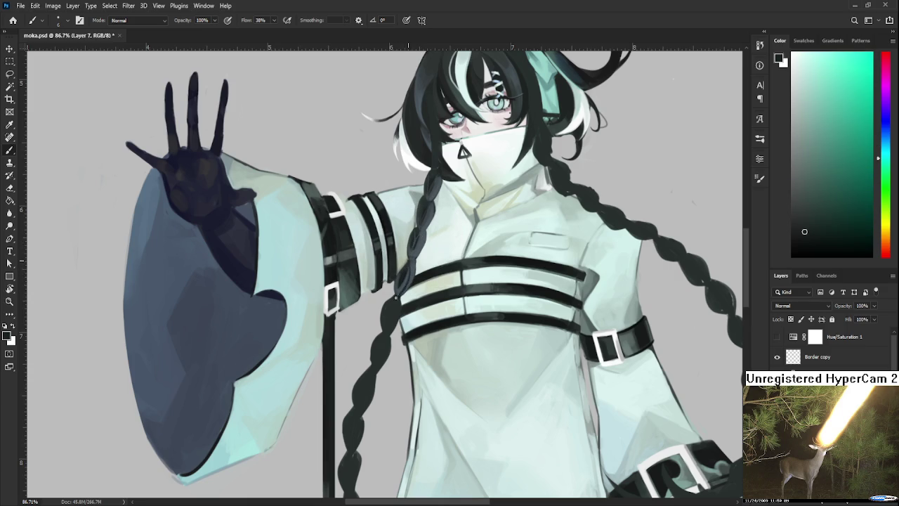
{"action": "left_click", "coordinate": [413, 275], "text": "alt"}
{"action": "left_click", "coordinate": [405, 288], "text": "alt"}
{"action": "left_click", "coordinate": [404, 277], "text": "alt"}
{"action": "left_click", "coordinate": [402, 284], "text": "alt"}
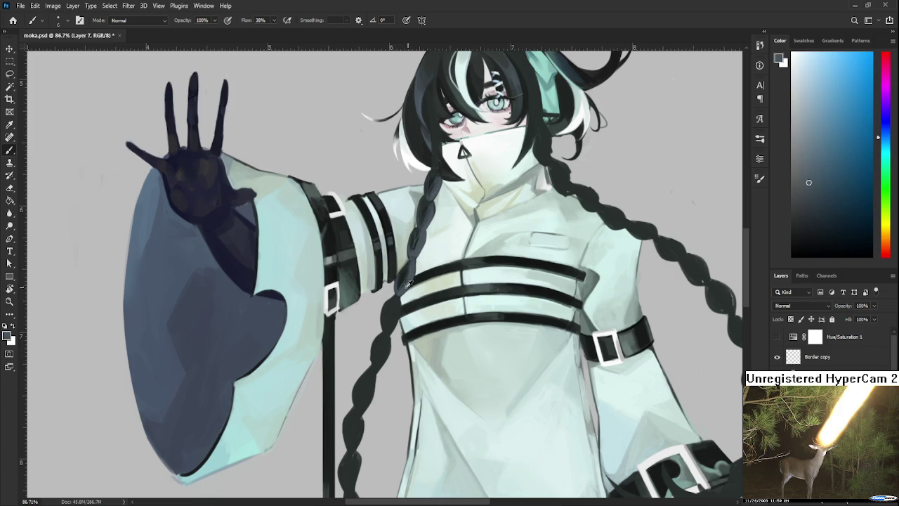
{"action": "left_click", "coordinate": [400, 285], "text": "alt"}
{"action": "scroll", "coordinate": [407, 286], "scroll_direction": "down", "scroll_amount": 1}
{"action": "left_click", "coordinate": [404, 292], "text": "alt"}
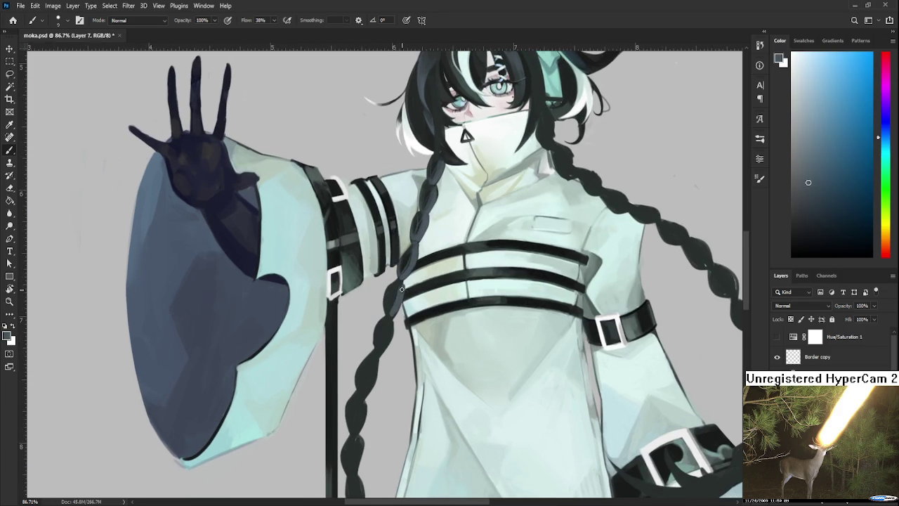
- Resample the dark braid colour and a dark green lower on the braid
{"action": "key", "text": "e"}
{"action": "key", "text": "b"}
{"action": "left_click", "coordinate": [391, 288], "text": "alt"}
{"action": "left_click", "coordinate": [400, 290], "text": "alt"}
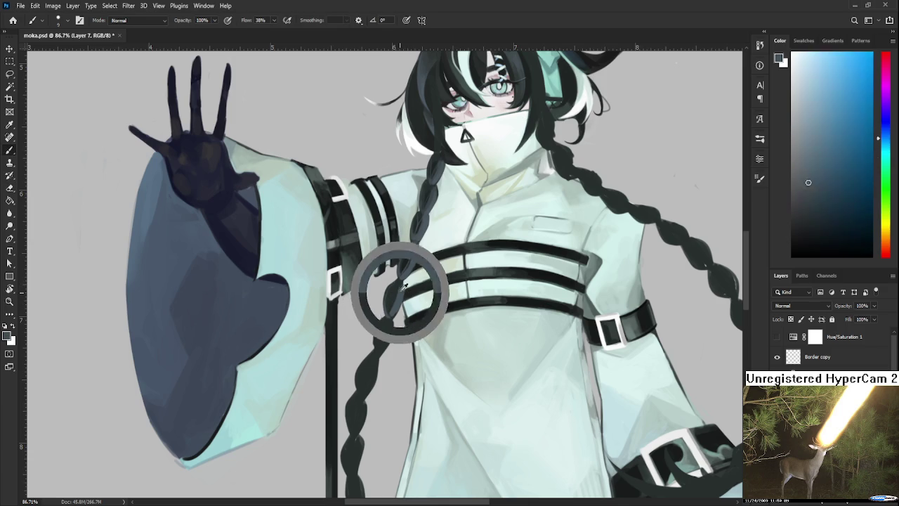
{"action": "left_click", "coordinate": [407, 289], "text": "alt"}
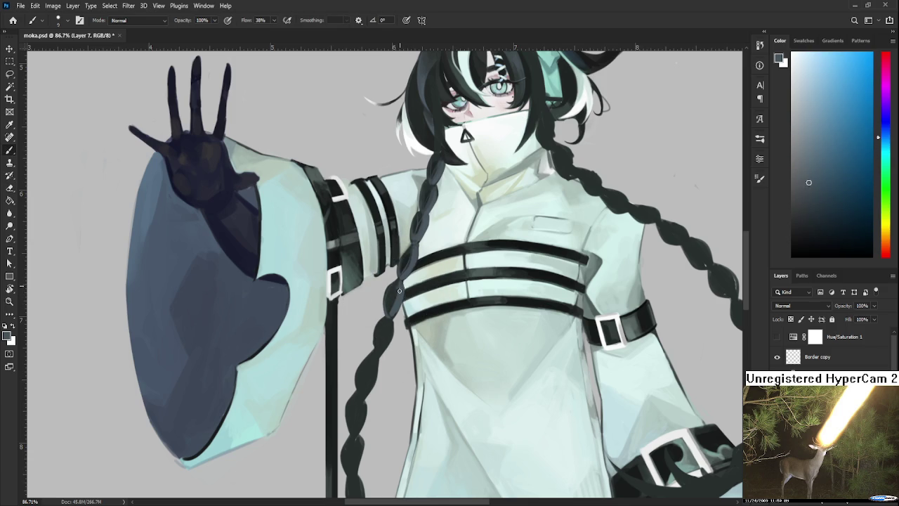
{"action": "left_click_drag", "start_coordinate": [408, 297], "coordinate": [406, 322]}
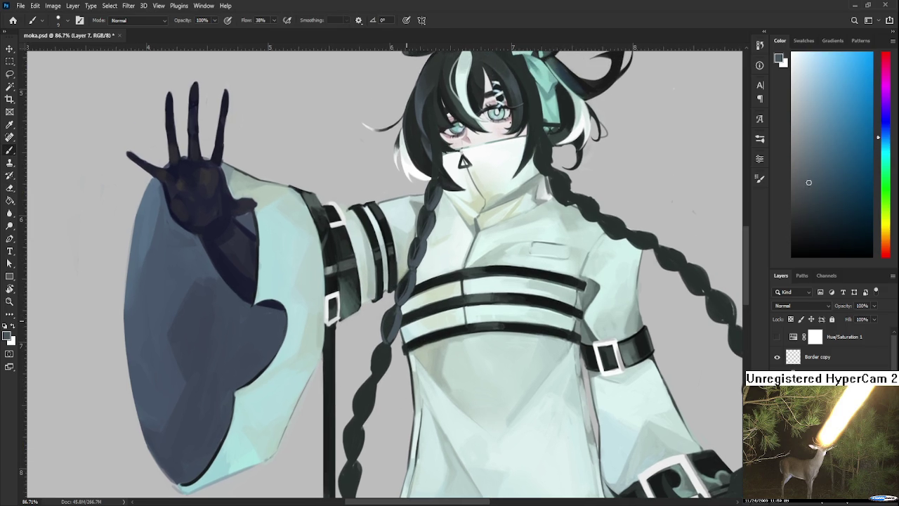
{"action": "left_click", "coordinate": [427, 337], "text": "alt"}
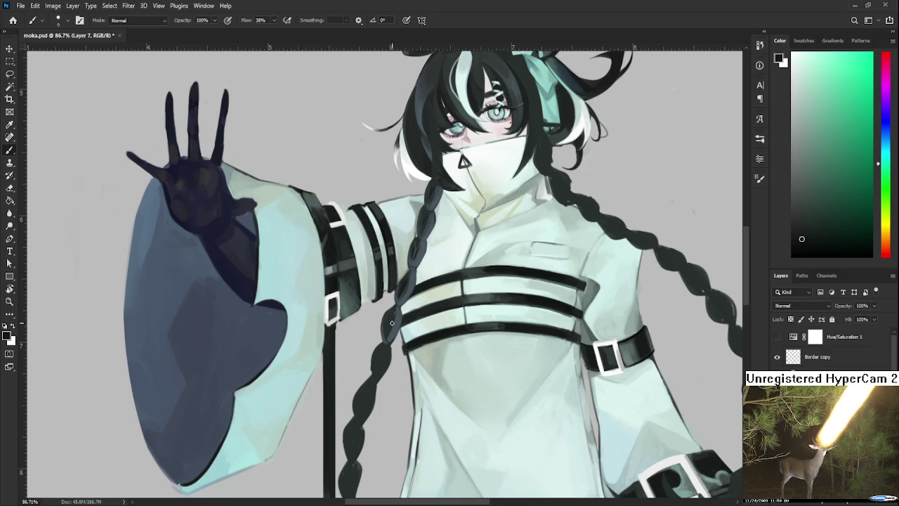
{"action": "left_click_drag", "start_coordinate": [391, 345], "coordinate": [403, 310]}
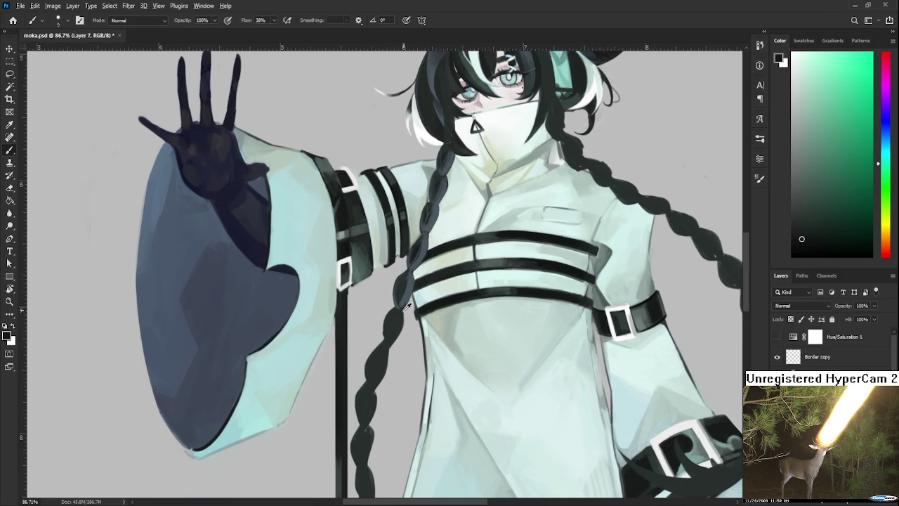
- Refine the sampled braid colour to a blue tone while moving up the braid
{"action": "left_click", "coordinate": [404, 296], "text": "alt"}
{"action": "left_click", "coordinate": [405, 297], "text": "alt"}
{"action": "left_click", "coordinate": [413, 288], "text": "alt"}
{"action": "left_click", "coordinate": [411, 277], "text": "alt"}
{"action": "left_click_drag", "start_coordinate": [422, 288], "coordinate": [436, 259]}
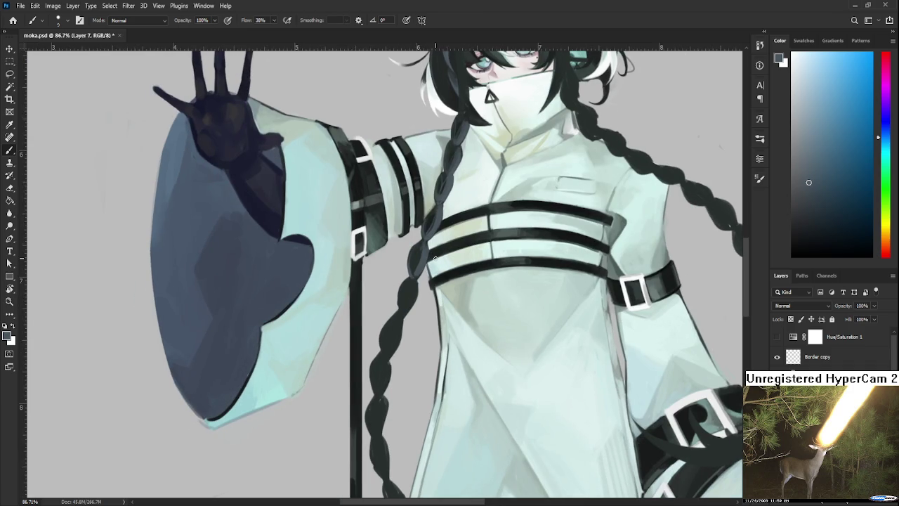
{"action": "scroll", "coordinate": [422, 345], "scroll_direction": "down", "scroll_amount": 2}
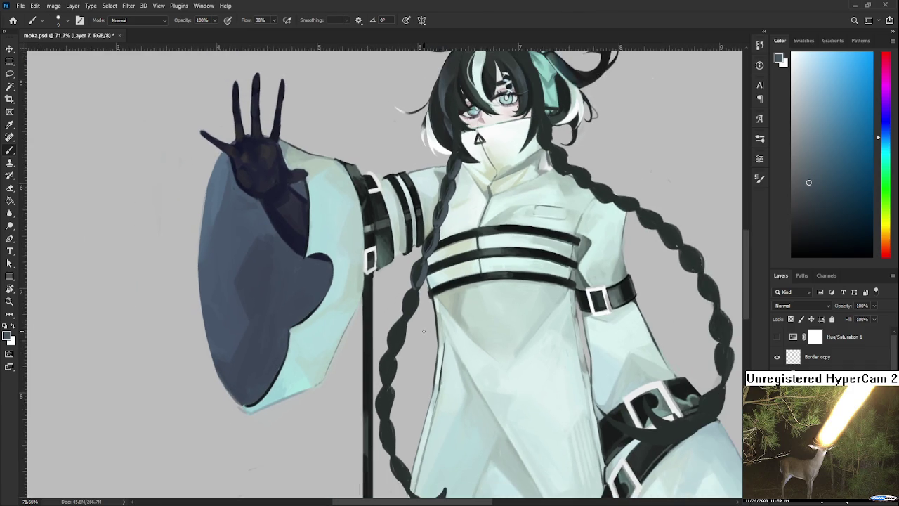
{"action": "scroll", "coordinate": [424, 332], "scroll_direction": "up", "scroll_amount": 2}
- Sample dark teal and blue-grey tones along the braid over the straps
{"action": "left_click", "coordinate": [415, 262], "text": "alt"}
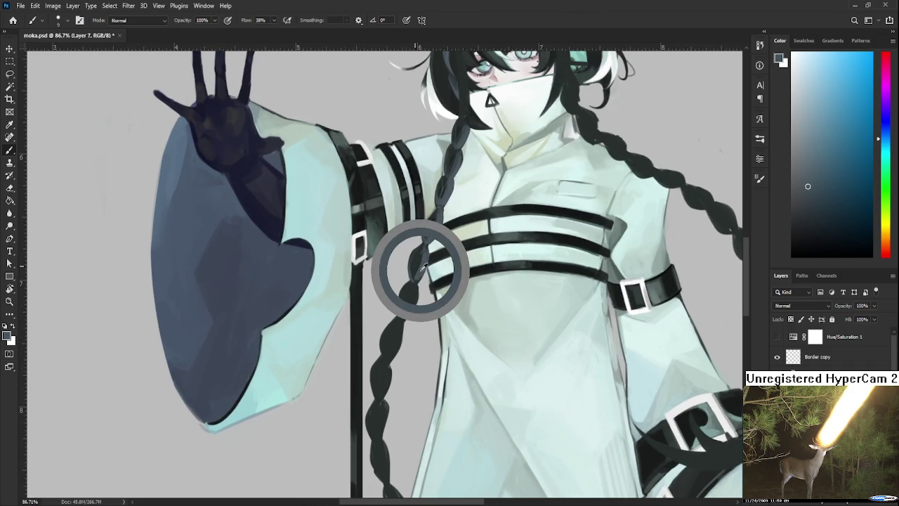
{"action": "left_click", "coordinate": [424, 255], "text": "alt"}
{"action": "left_click", "coordinate": [425, 260], "text": "alt"}
{"action": "left_click", "coordinate": [417, 268], "text": "alt"}
{"action": "left_click", "coordinate": [424, 249], "text": "alt"}
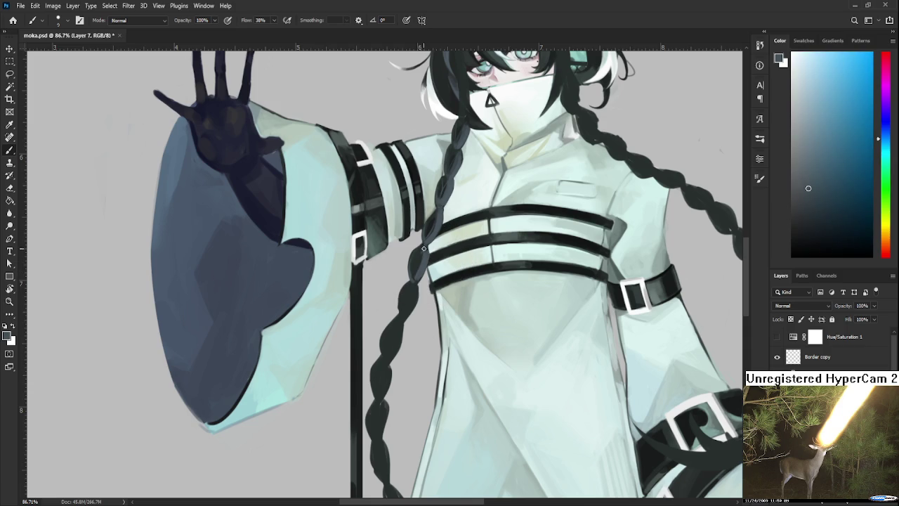
{"action": "scroll", "coordinate": [421, 246], "scroll_direction": "down", "scroll_amount": 2}
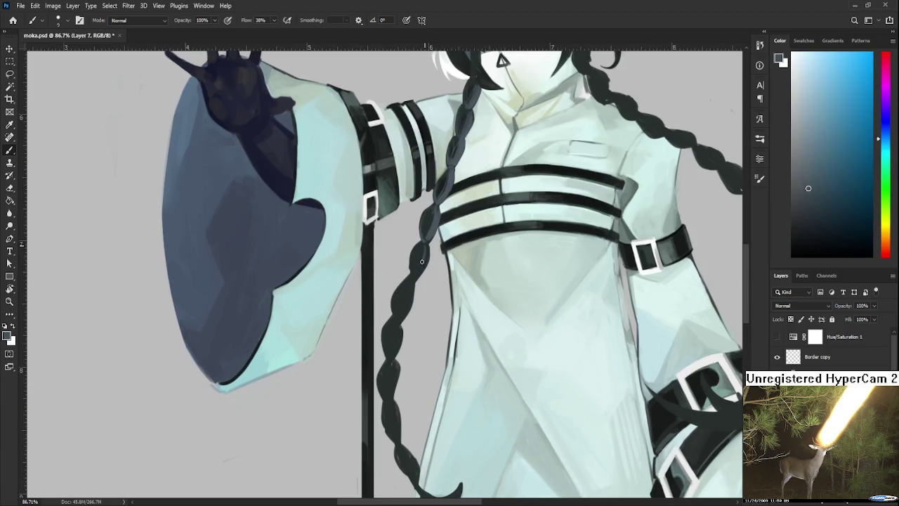
- Dab teal shading onto the braid where it crosses the chest straps
{"action": "left_click", "coordinate": [418, 264], "text": "alt"}
{"action": "left_click", "coordinate": [425, 248], "text": "alt"}
{"action": "left_click", "coordinate": [418, 260], "text": "alt"}
{"action": "left_click", "coordinate": [415, 260], "text": "alt"}
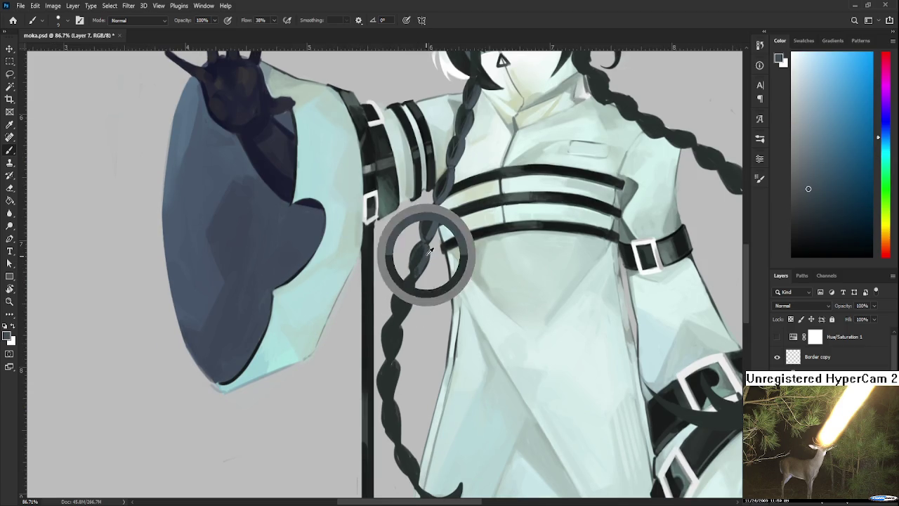
{"action": "left_click", "coordinate": [415, 261], "text": "alt"}
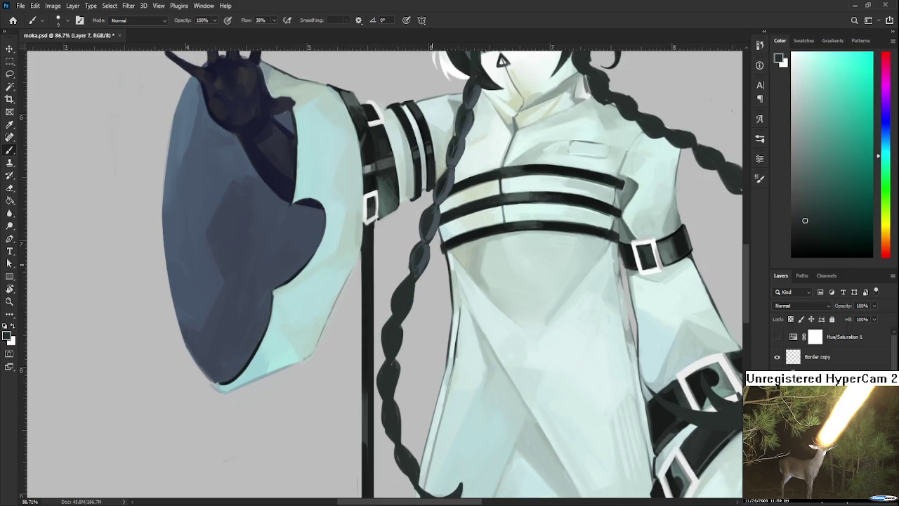
{"action": "scroll", "coordinate": [424, 352], "scroll_direction": "down", "scroll_amount": 2}
- Review the whole piece, then sample dark blue-grey from the lower braid at brush size 25
{"action": "scroll", "coordinate": [425, 351], "scroll_direction": "down", "scroll_amount": 2}
{"action": "scroll", "coordinate": [425, 352], "scroll_direction": "down", "scroll_amount": 2}
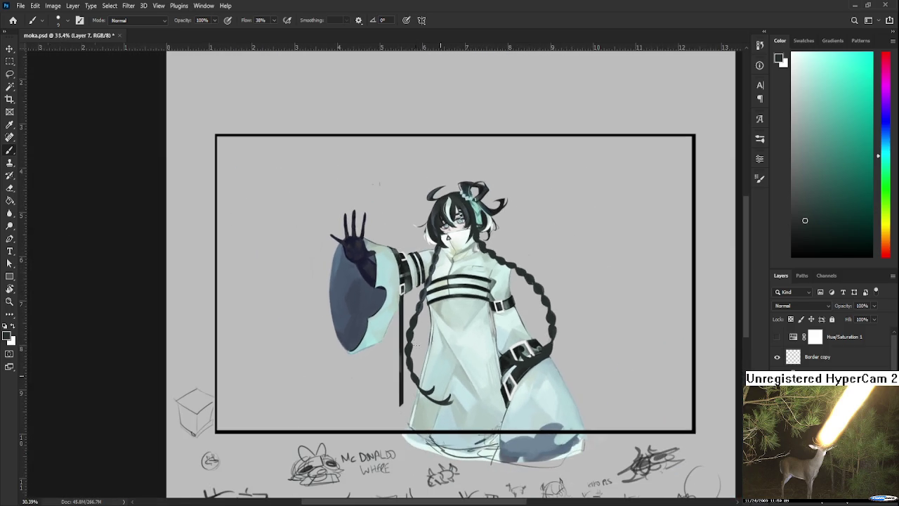
{"action": "scroll", "coordinate": [425, 350], "scroll_direction": "up", "scroll_amount": 1}
{"action": "scroll", "coordinate": [425, 349], "scroll_direction": "up", "scroll_amount": 1}
{"action": "scroll", "coordinate": [424, 349], "scroll_direction": "up", "scroll_amount": 1}
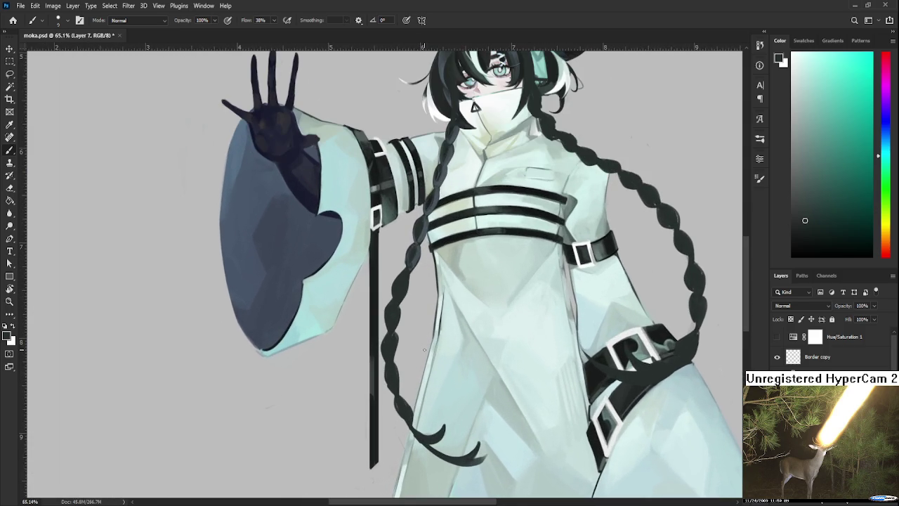
{"action": "scroll", "coordinate": [443, 317], "scroll_direction": "down", "scroll_amount": 1}
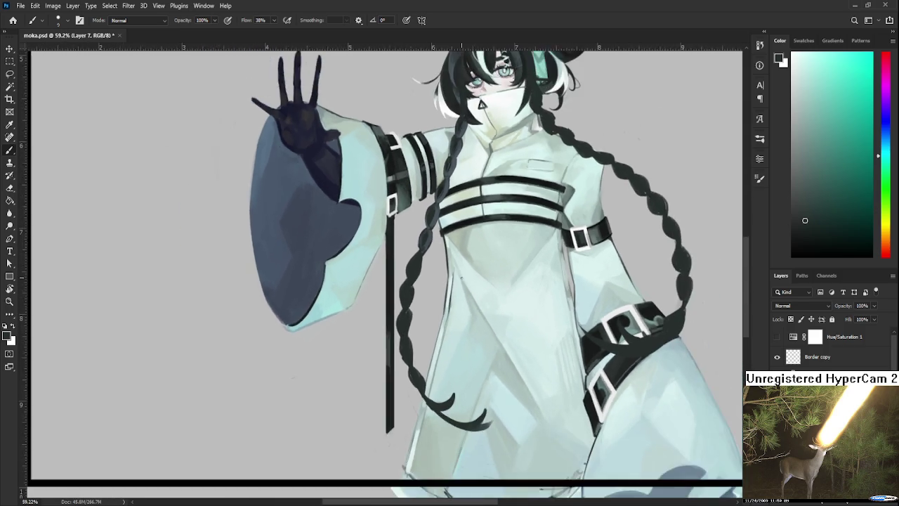
{"action": "scroll", "coordinate": [461, 287], "scroll_direction": "down", "scroll_amount": 2}
{"action": "scroll", "coordinate": [461, 287], "scroll_direction": "down", "scroll_amount": 1}
{"action": "scroll", "coordinate": [457, 274], "scroll_direction": "up", "scroll_amount": 1}
{"action": "scroll", "coordinate": [449, 253], "scroll_direction": "up", "scroll_amount": 1}
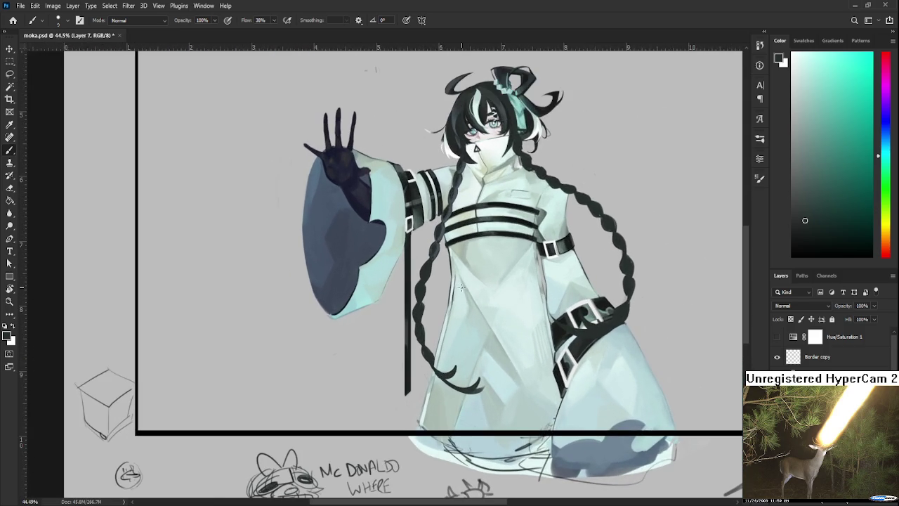
{"action": "scroll", "coordinate": [441, 226], "scroll_direction": "up", "scroll_amount": 1}
{"action": "scroll", "coordinate": [440, 257], "scroll_direction": "up", "scroll_amount": 1}
{"action": "scroll", "coordinate": [436, 269], "scroll_direction": "up", "scroll_amount": 2}
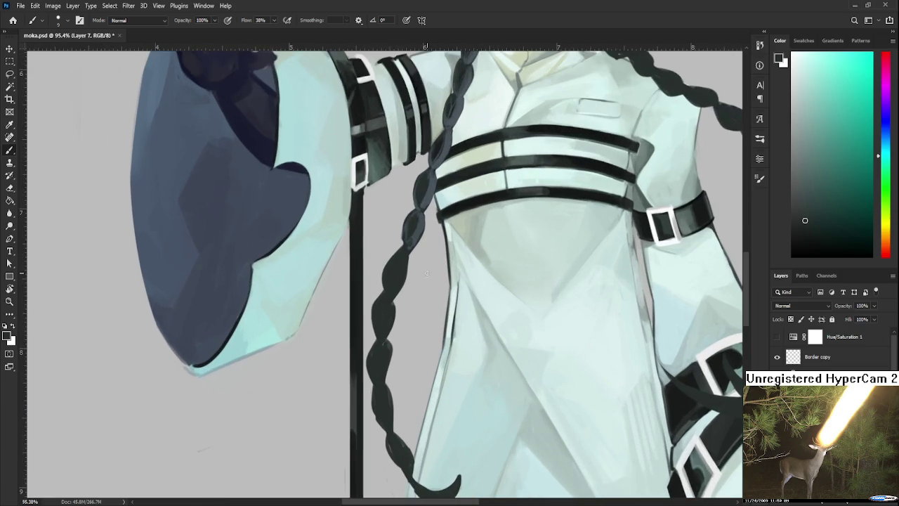
{"action": "left_click", "coordinate": [420, 227], "text": "alt"}
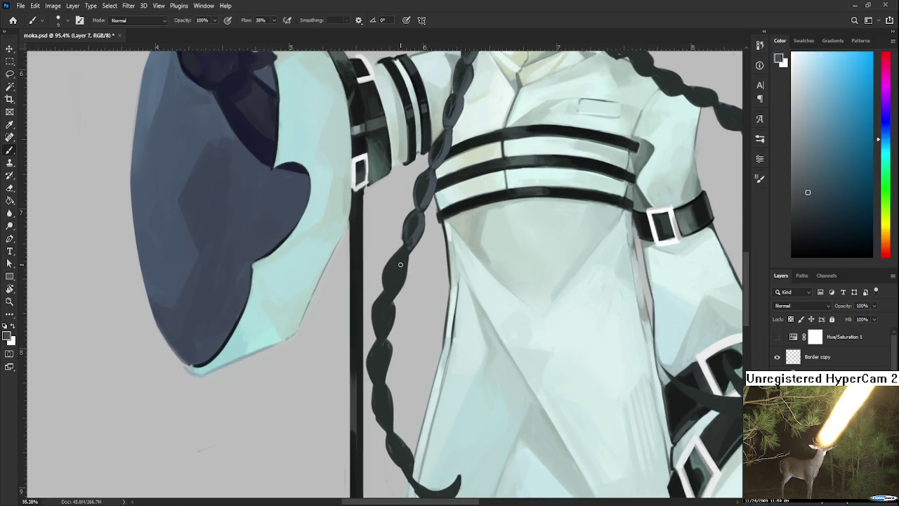
{"action": "key", "text": "bracketright"}
{"action": "key", "text": "bracketright"}
{"action": "key", "text": "bracketright"}
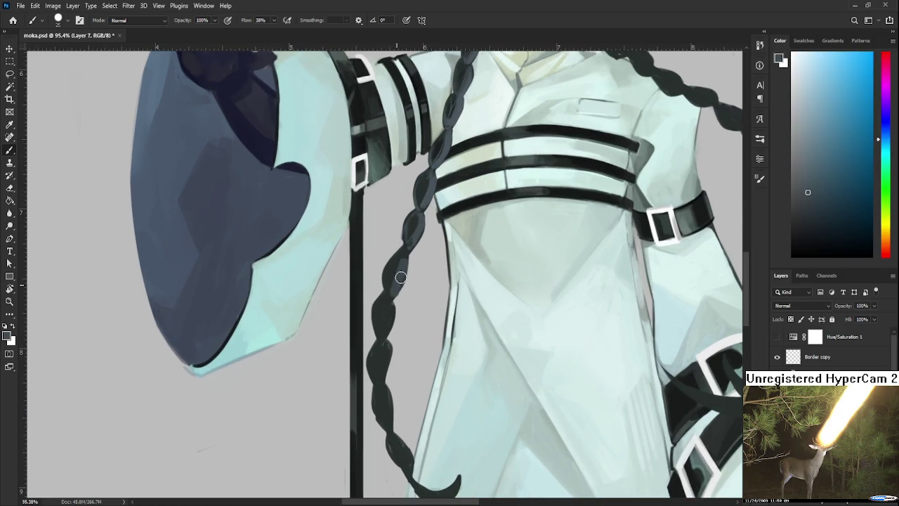